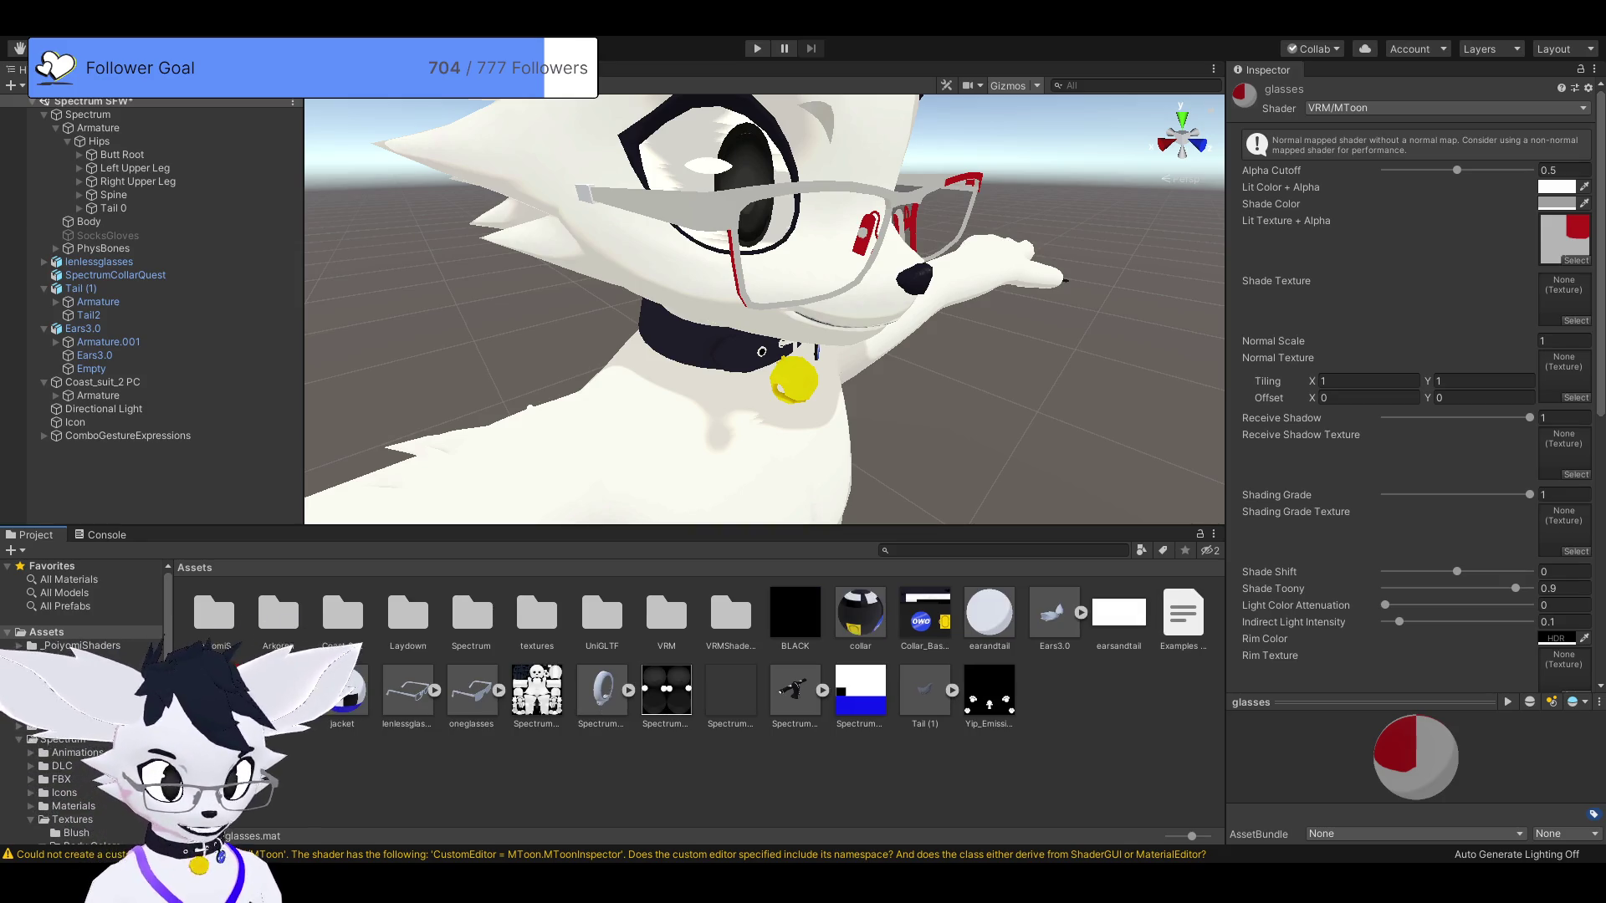
# Inspect the Glassers.png texture, then delete it from the project assets.
pyautogui.doubleClick(1564, 238)
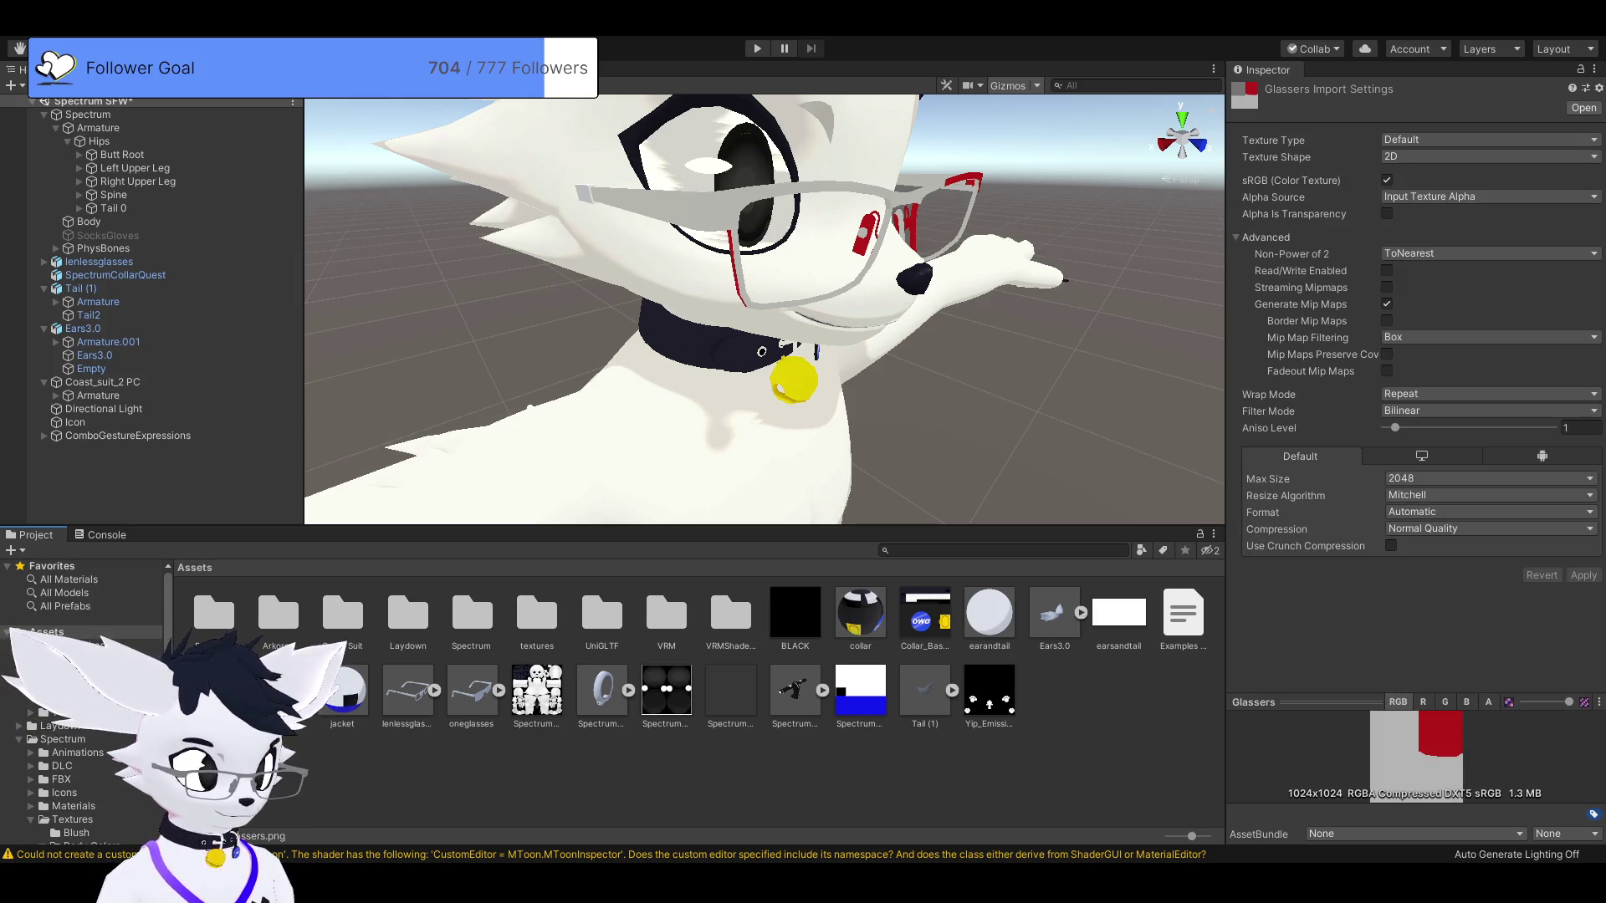
pyautogui.press('Delete')
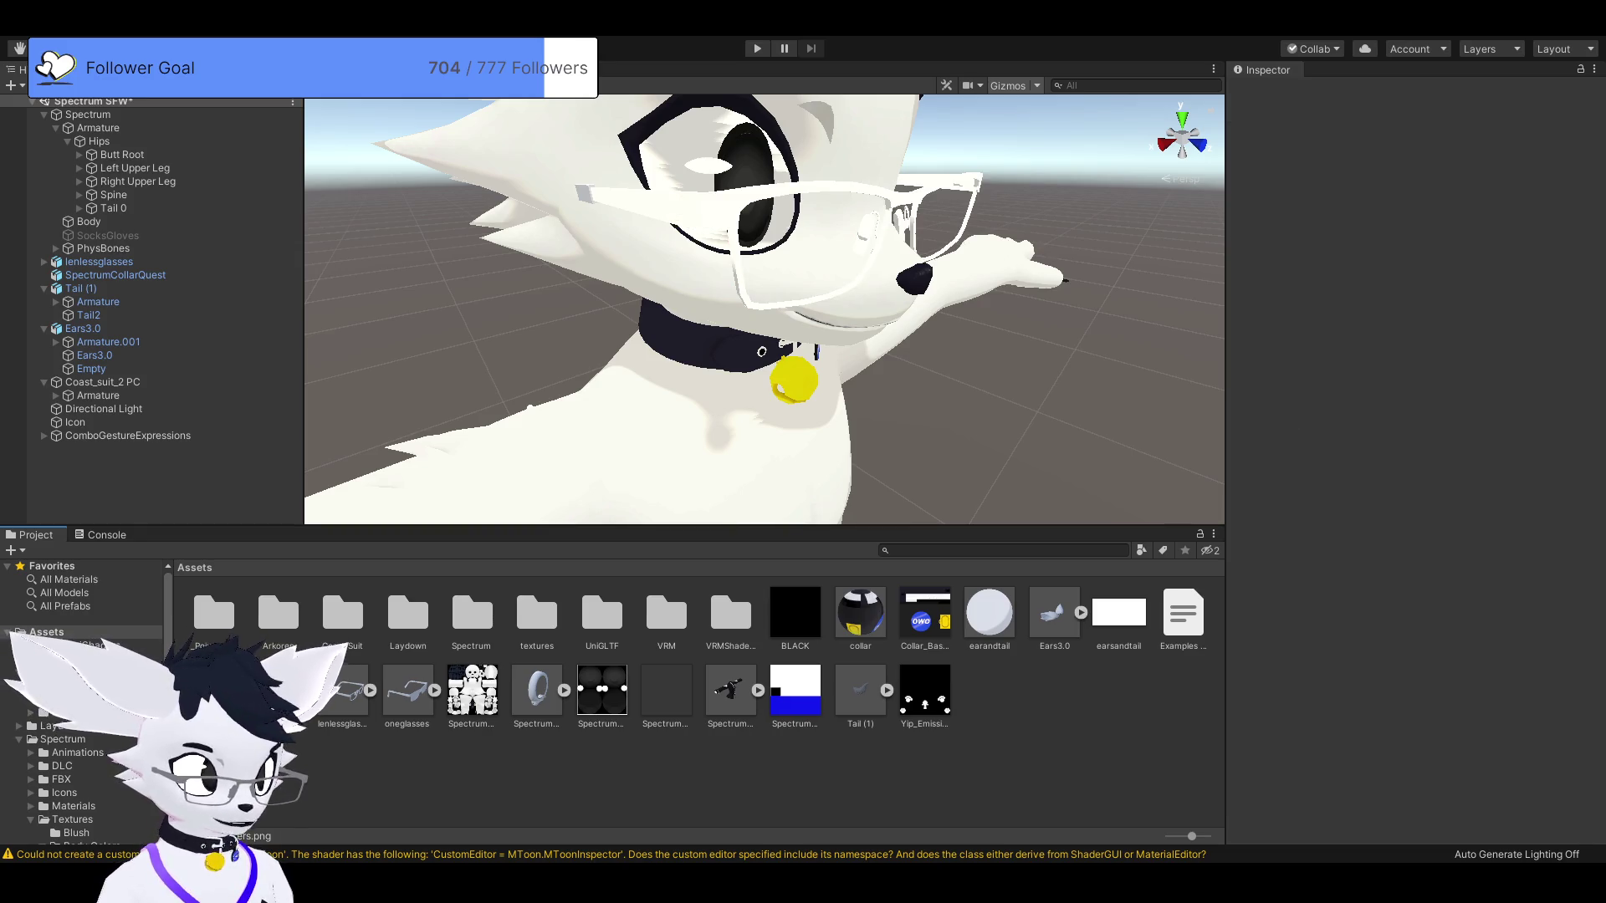
# Delete the oneglasses model asset, then inspect glasses.mat and select the avatar's glasses.
pyautogui.click(407, 690)
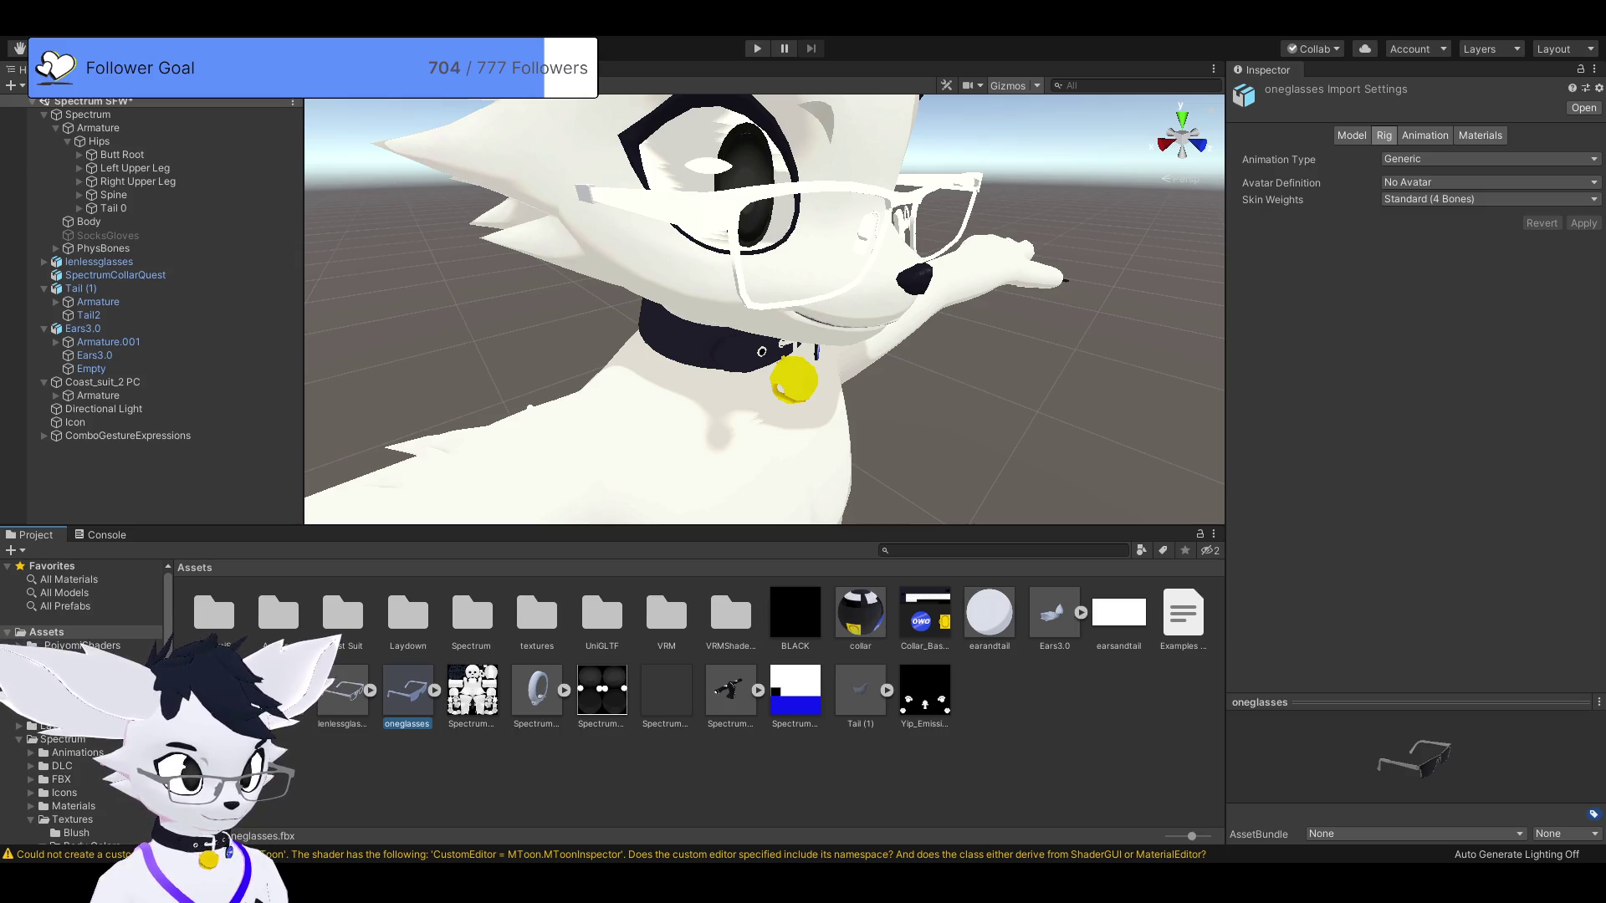
pyautogui.press('Delete')
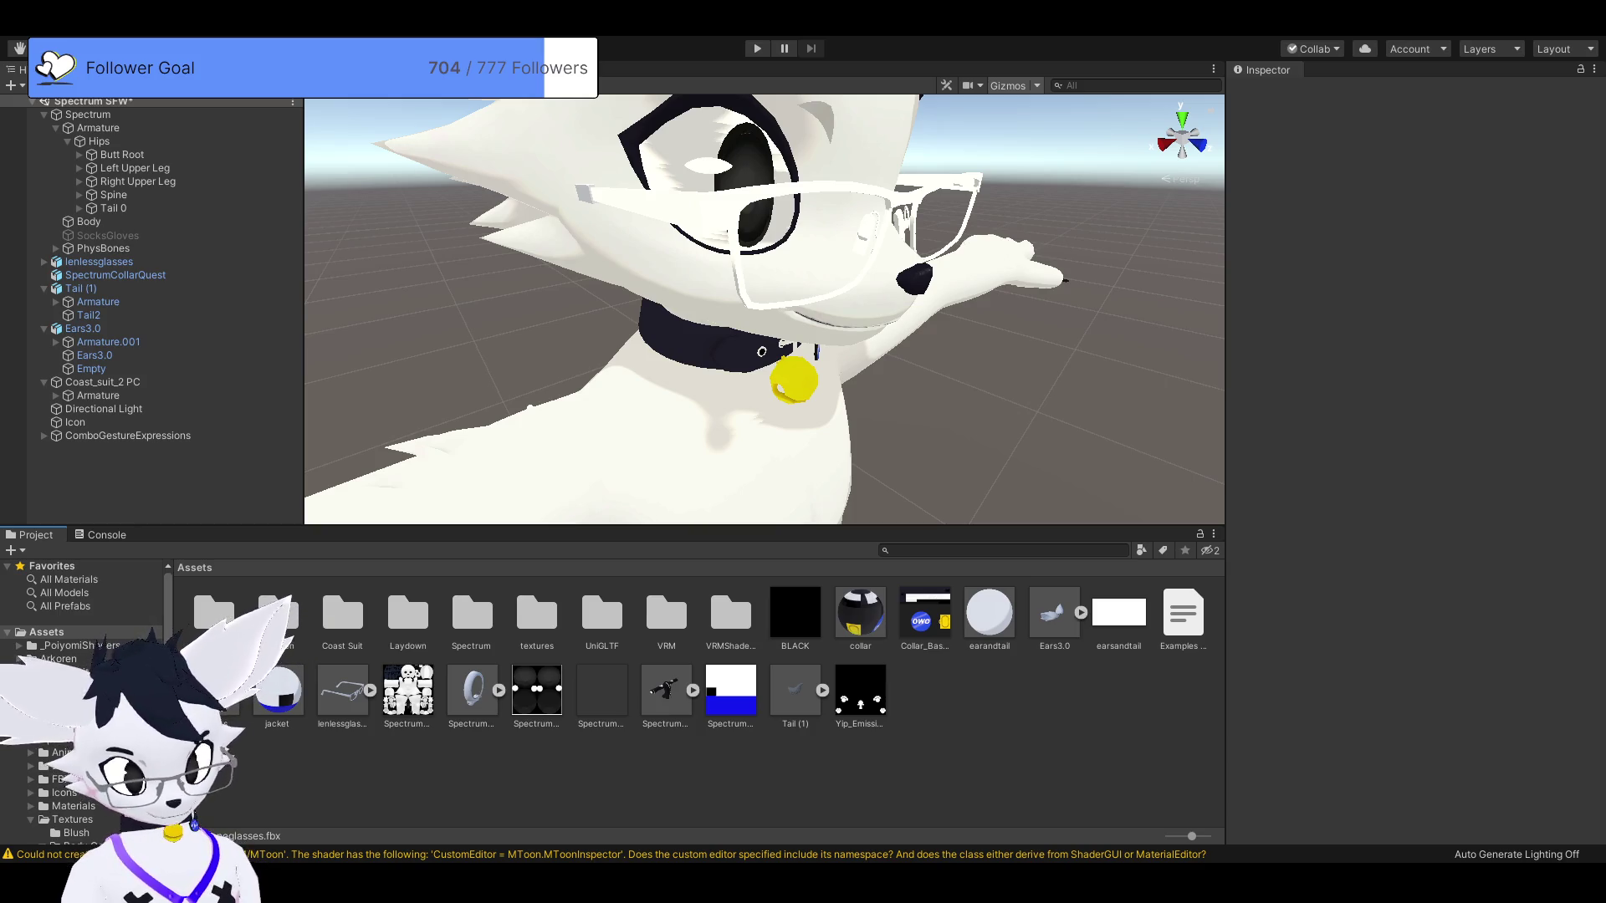
pyautogui.click(213, 690)
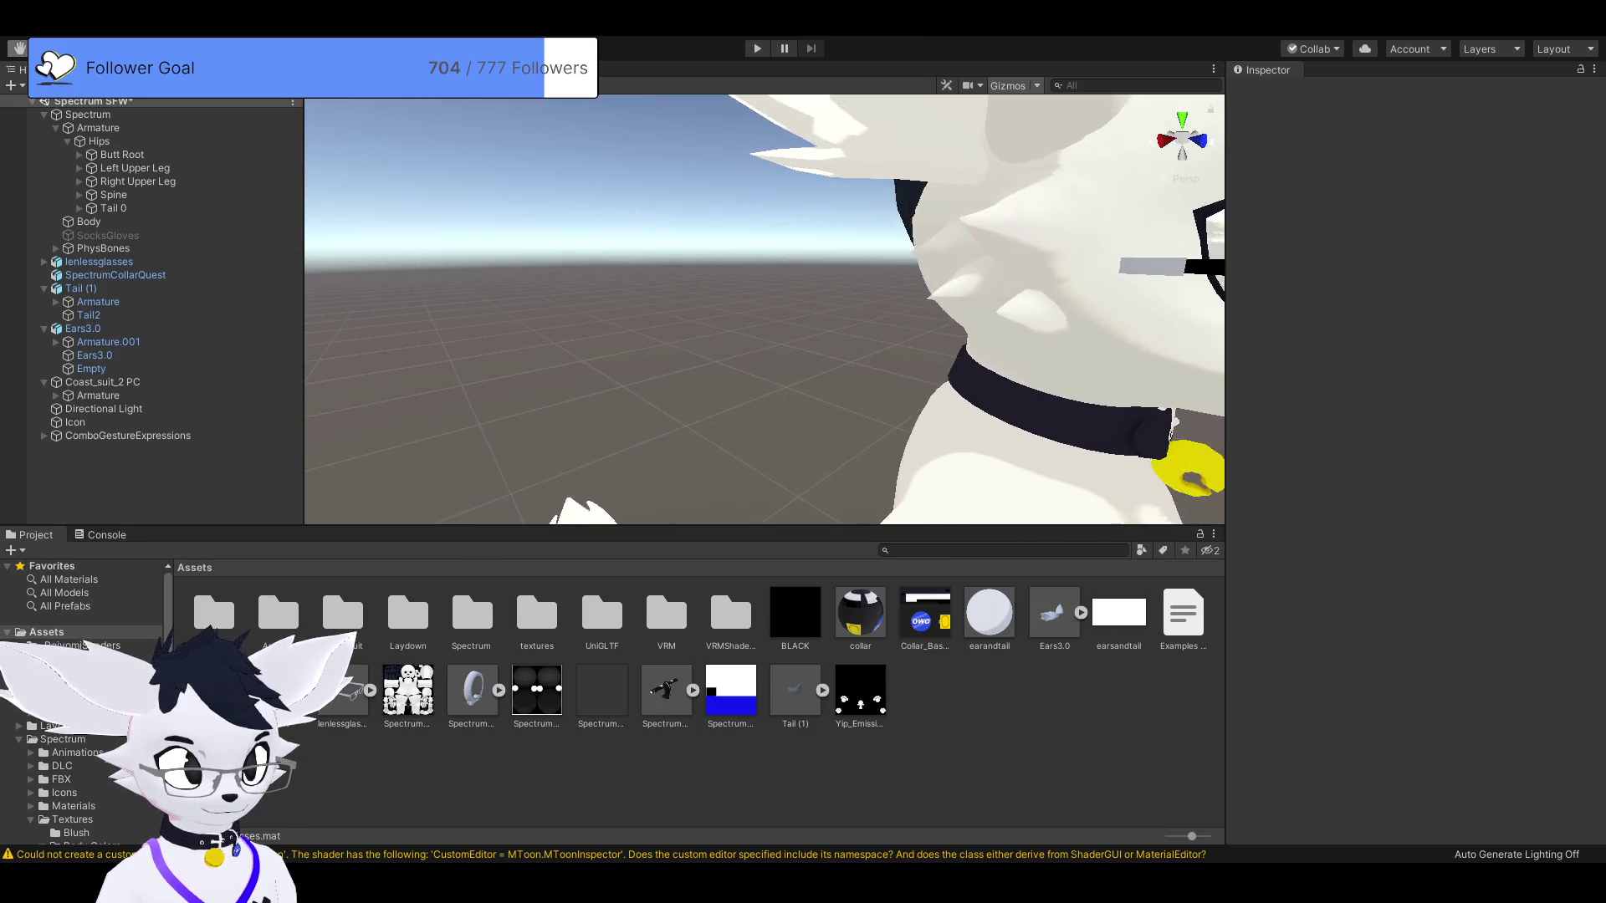
pyautogui.click(753, 276)
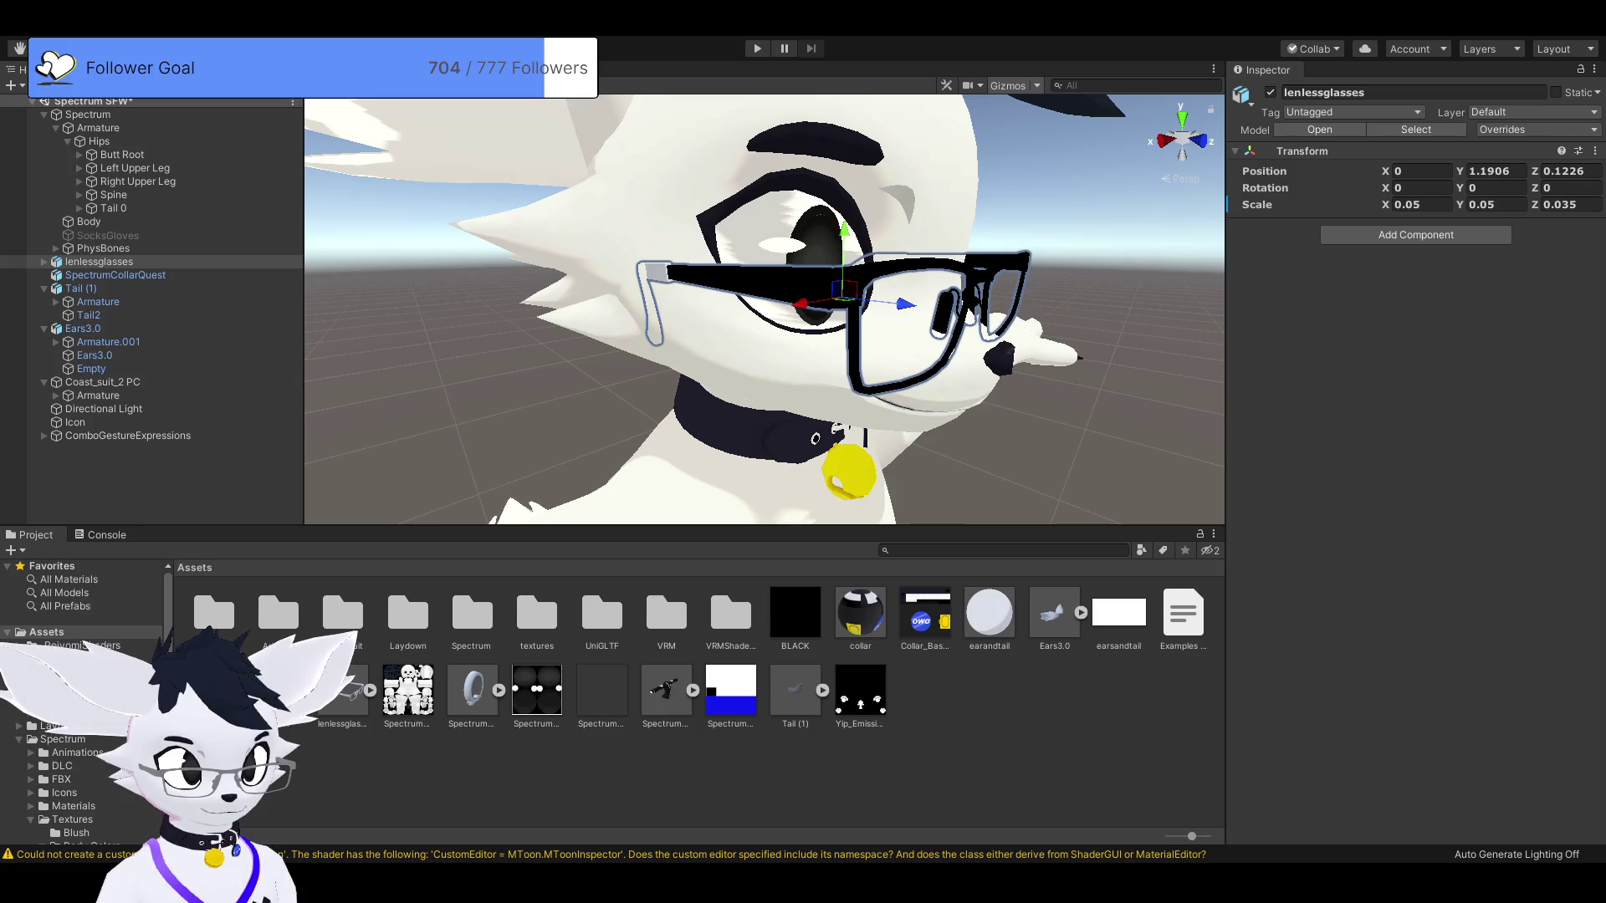
# Apply glasses.mat to the Plane.019_Plane.002 temple piece and frame it in the Scene view.
pyautogui.click(657, 289)
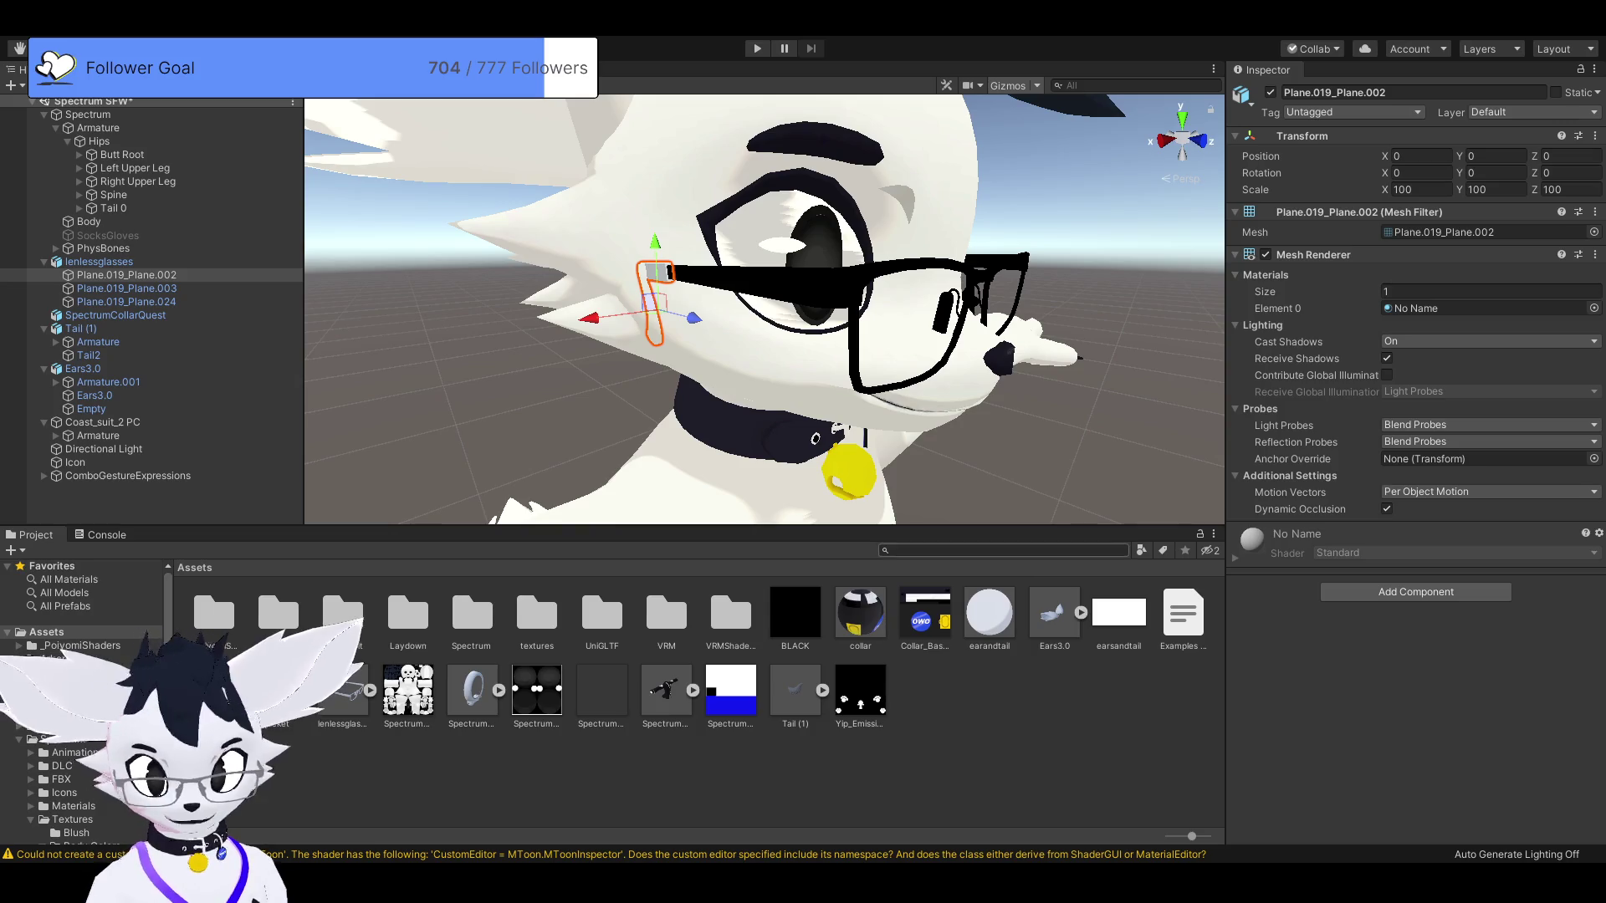
pyautogui.moveTo(408, 646)
pyautogui.mouseDown()
pyautogui.moveTo(753, 209)
pyautogui.moveTo(657, 272)
pyautogui.mouseUp()
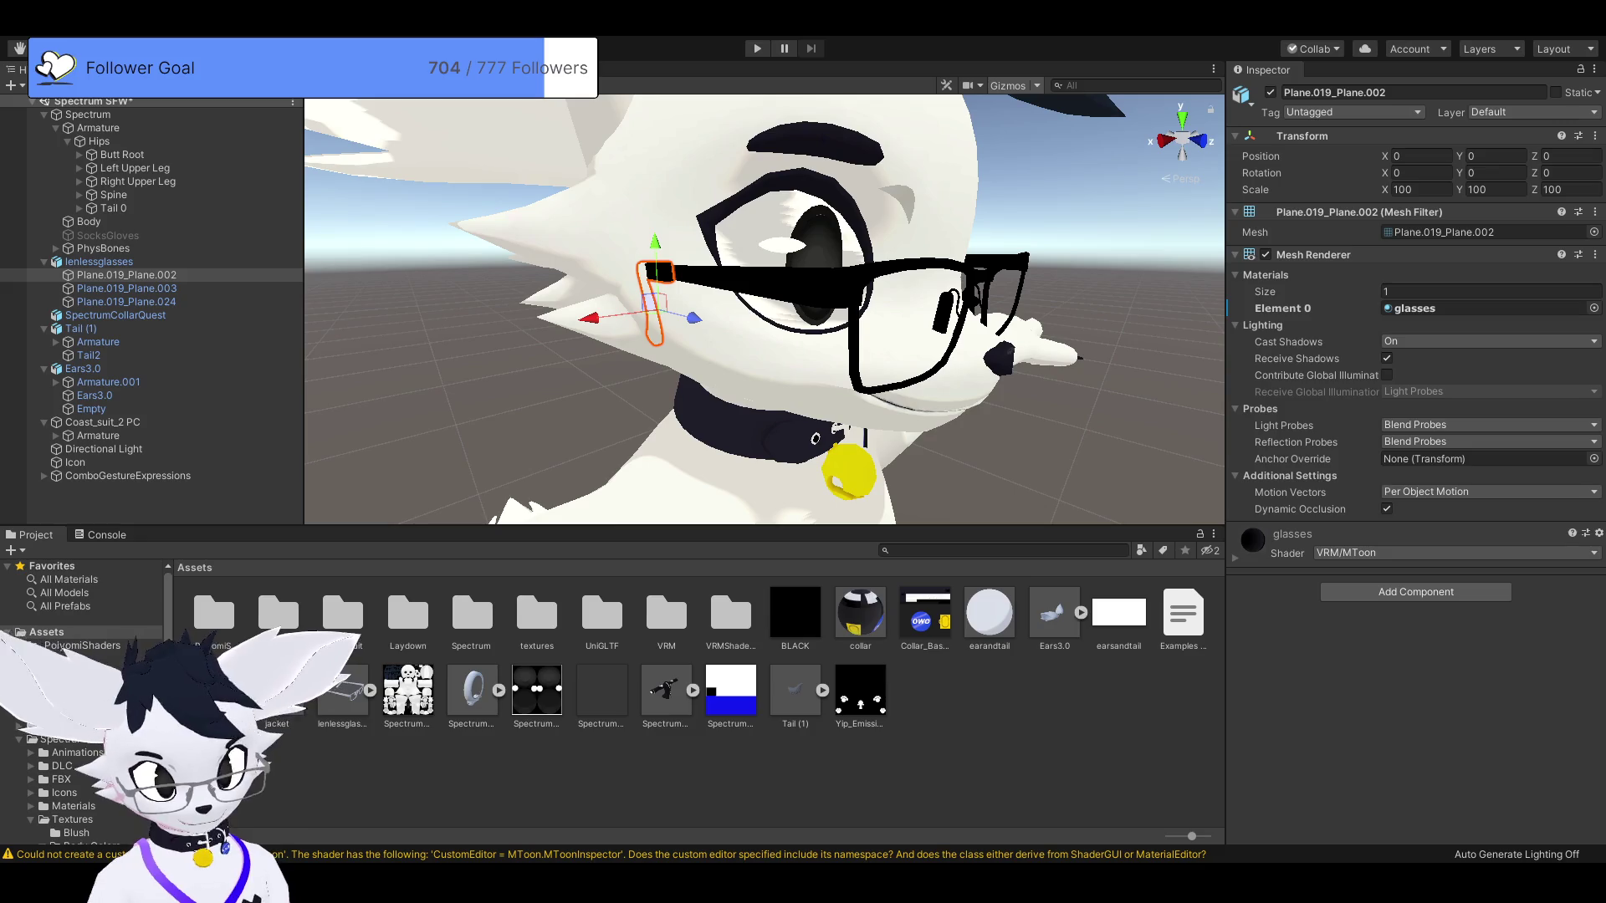
pyautogui.scroll(-3, 763, 310)
pyautogui.moveTo(763, 310); pyautogui.dragTo(764, 209)
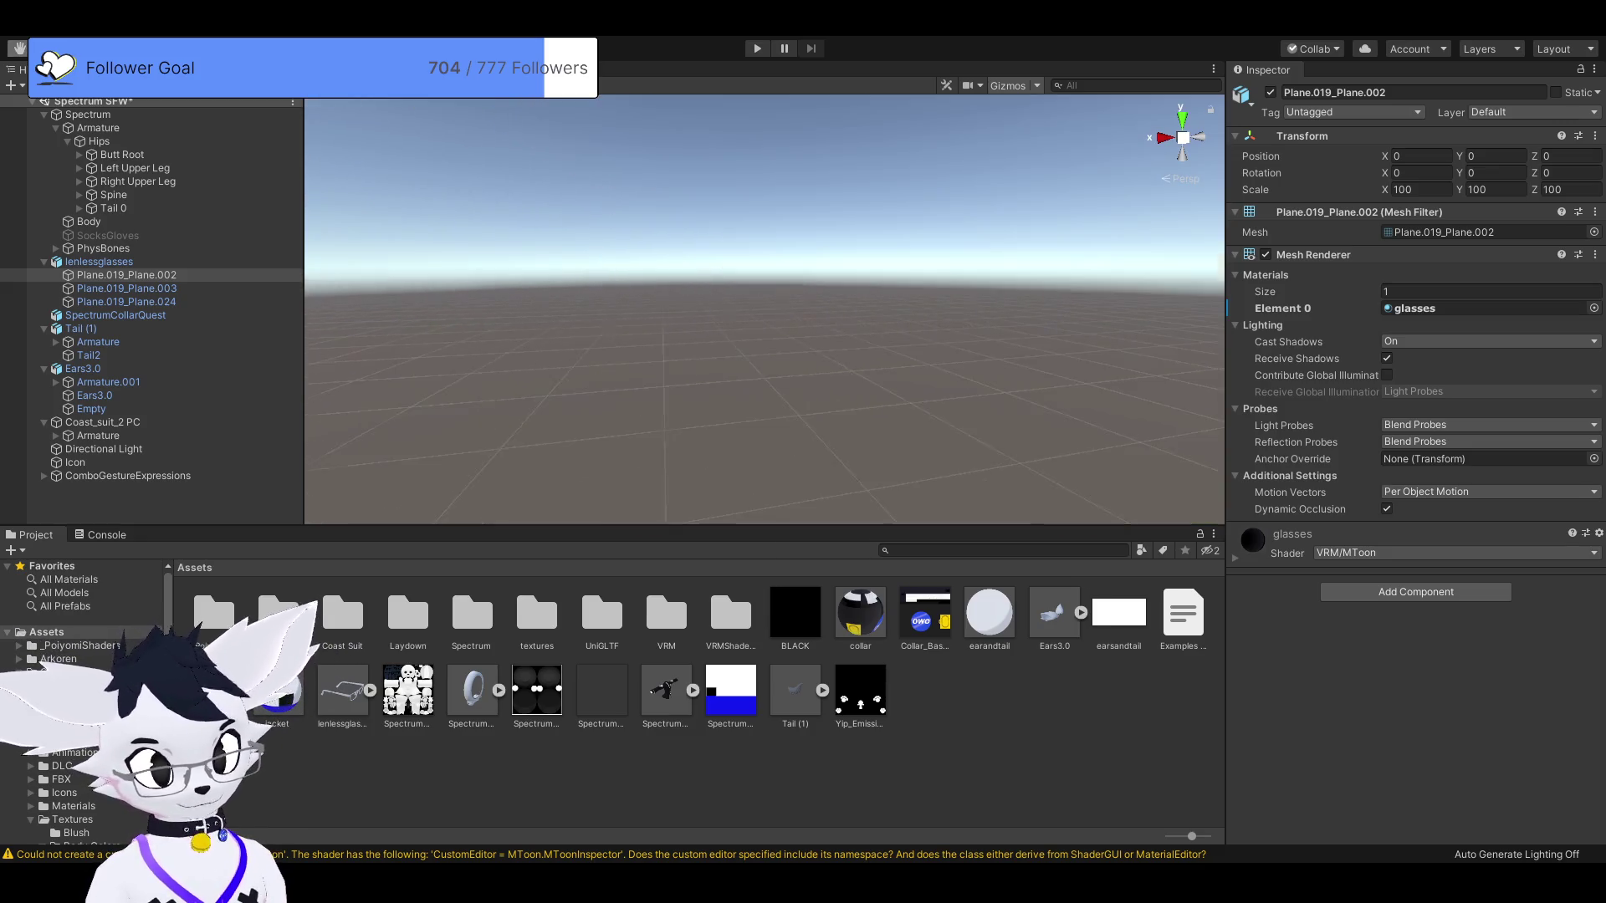
pyautogui.press('f')
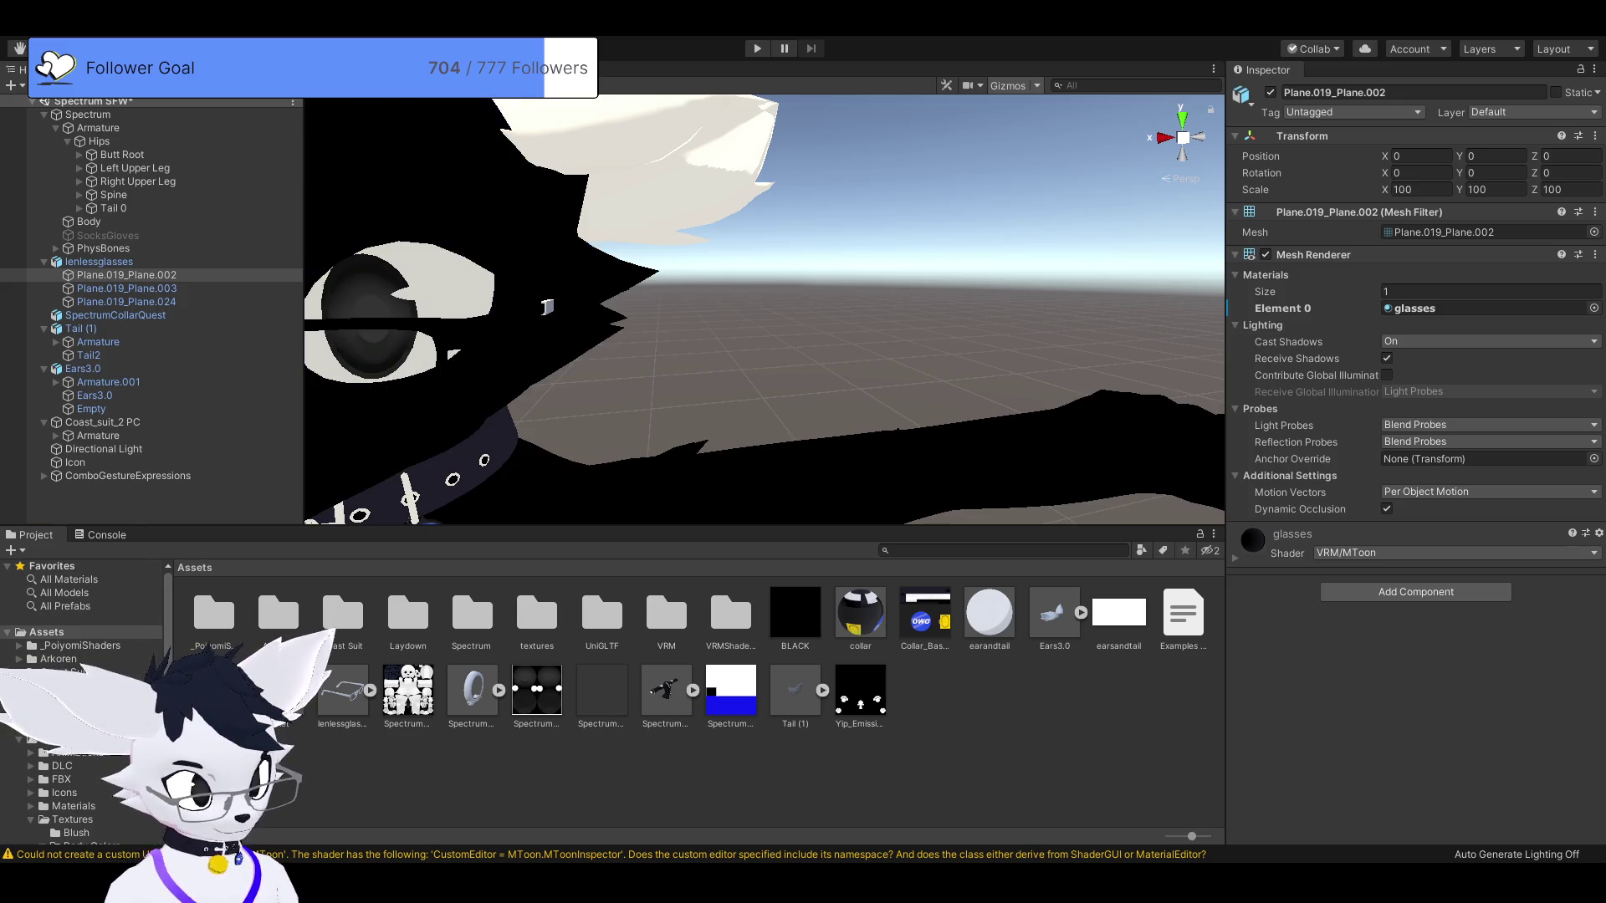
pyautogui.press('f')
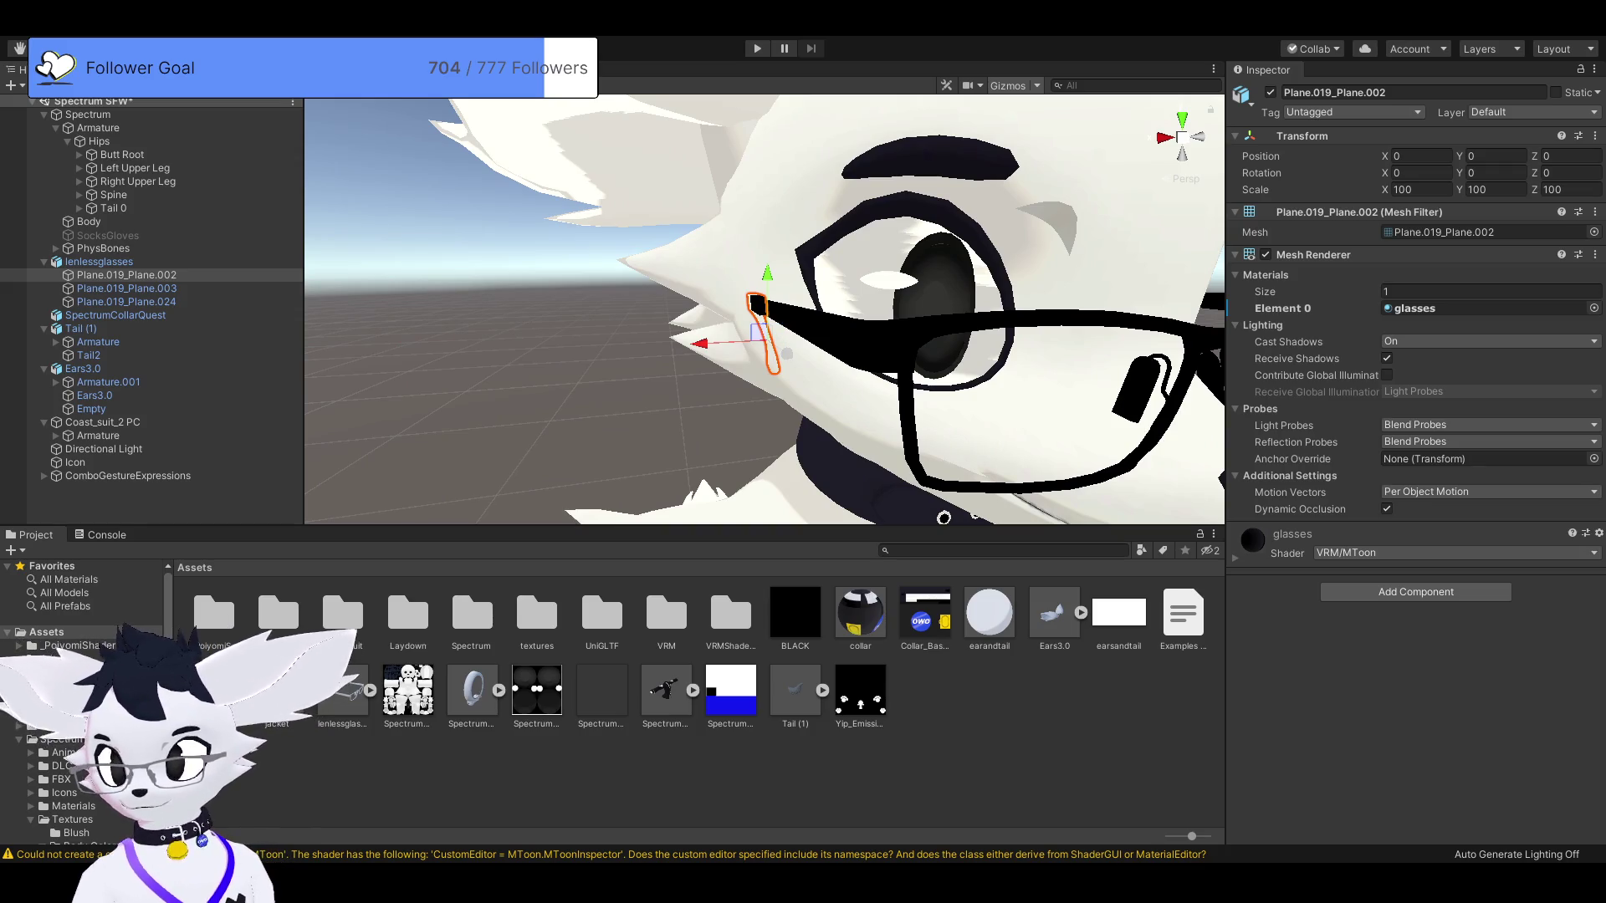
pyautogui.moveTo(836, 335); pyautogui.dragTo(1204, 340)
# Nudge lenlessglasses up and forward to Position Y 1.1956, Z 0.1207 on the face.
pyautogui.click(99, 262)
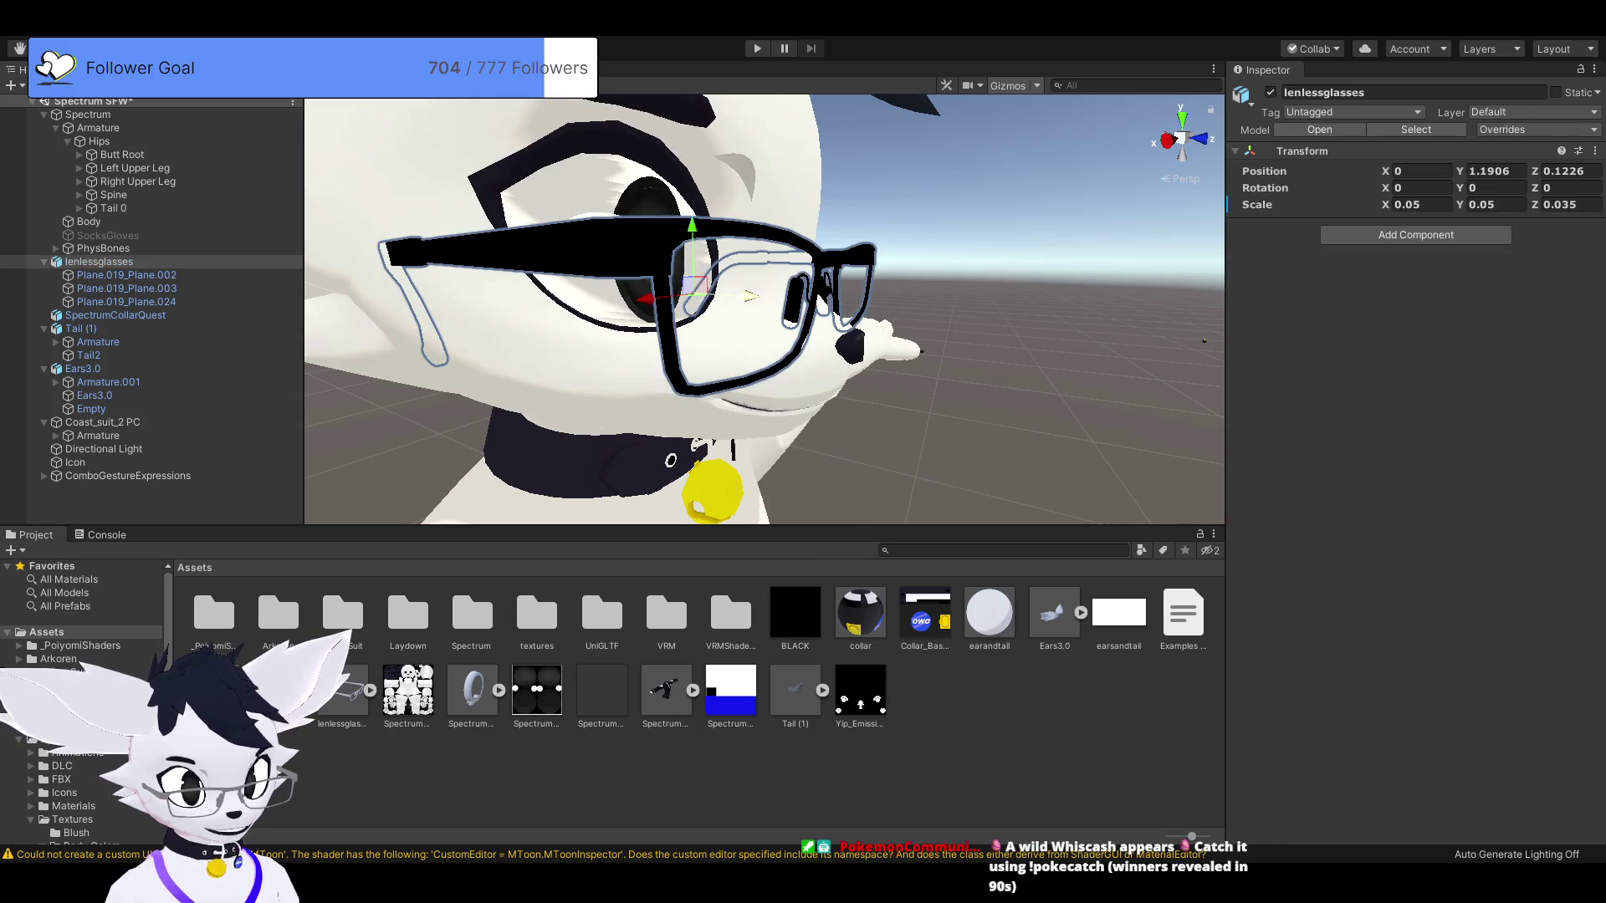
pyautogui.moveTo(750, 296); pyautogui.dragTo(758, 296)
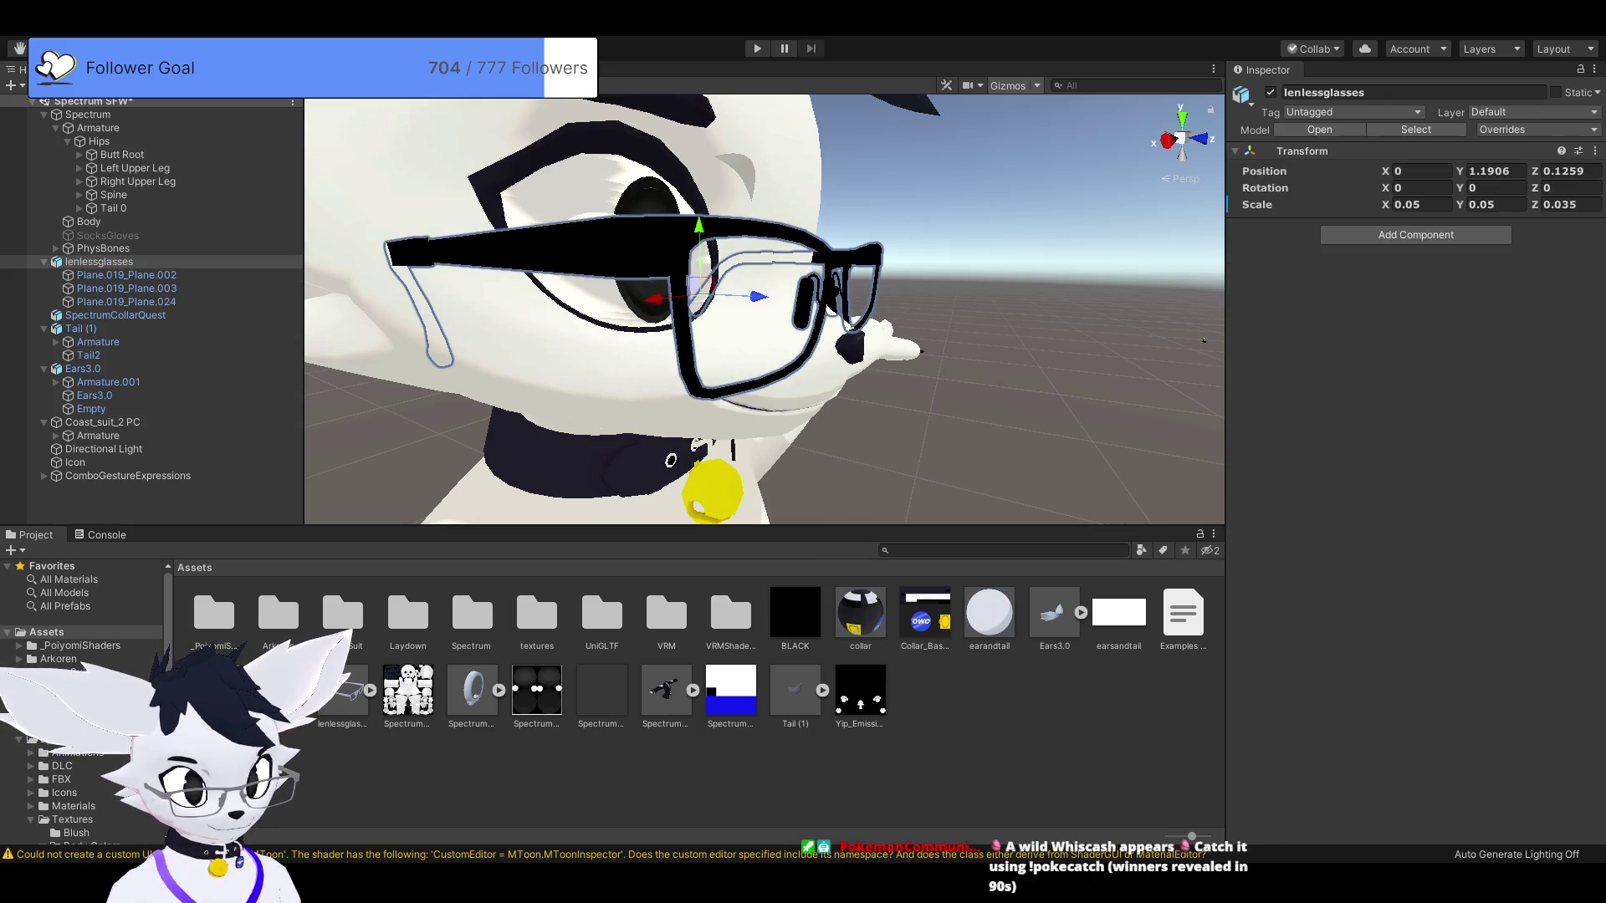
pyautogui.moveTo(698, 228); pyautogui.dragTo(699, 213)
pyautogui.click(89, 222)
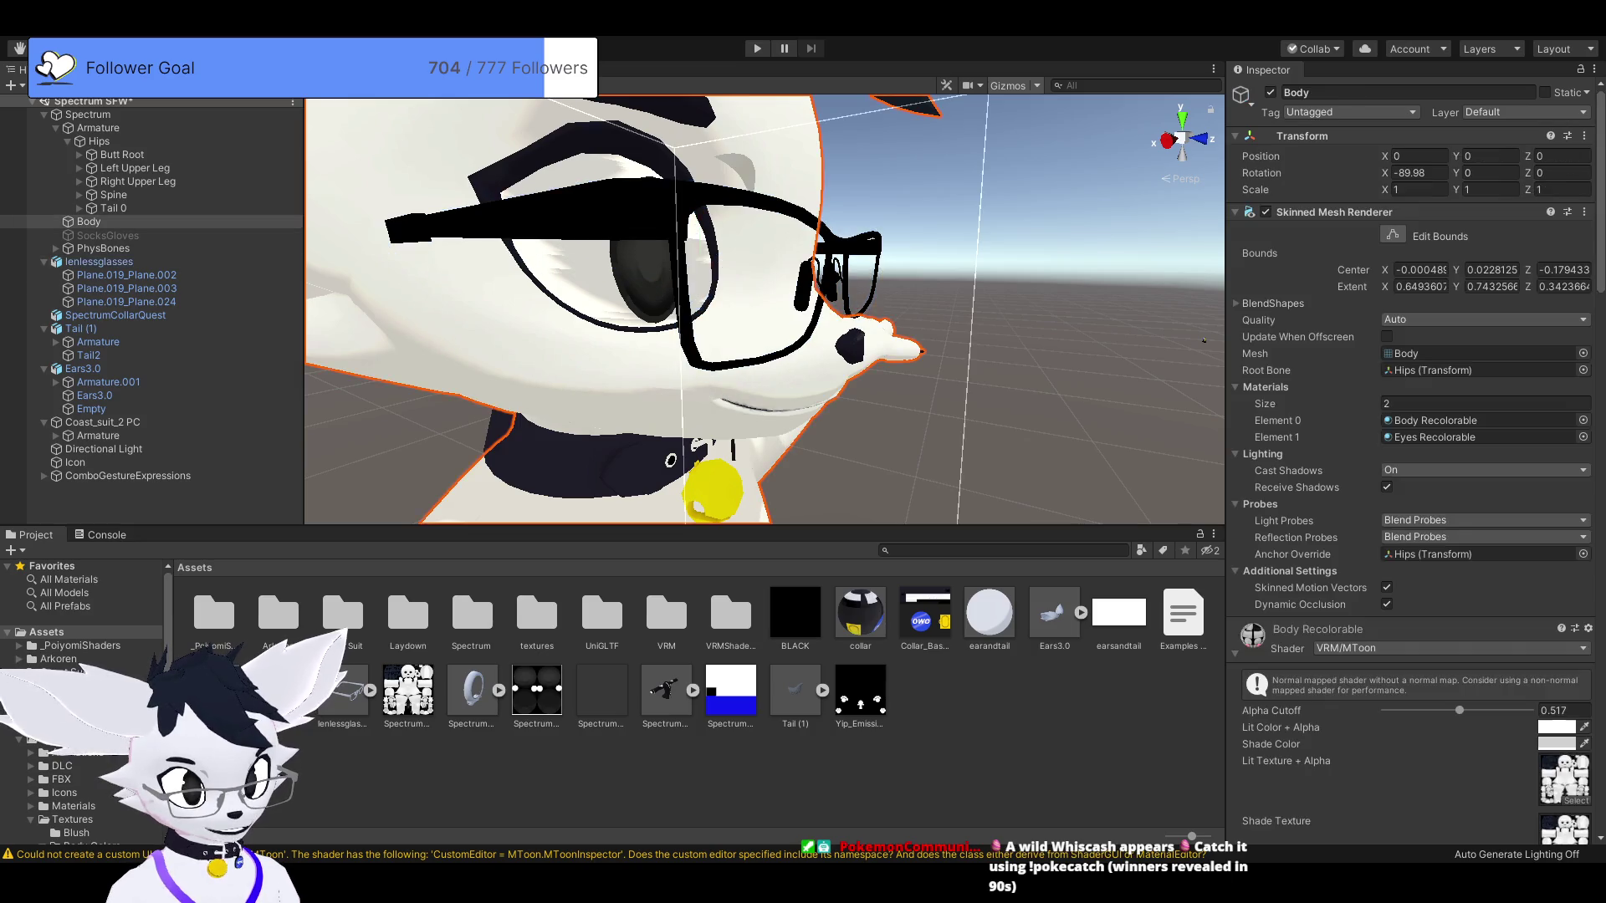
pyautogui.click(99, 262)
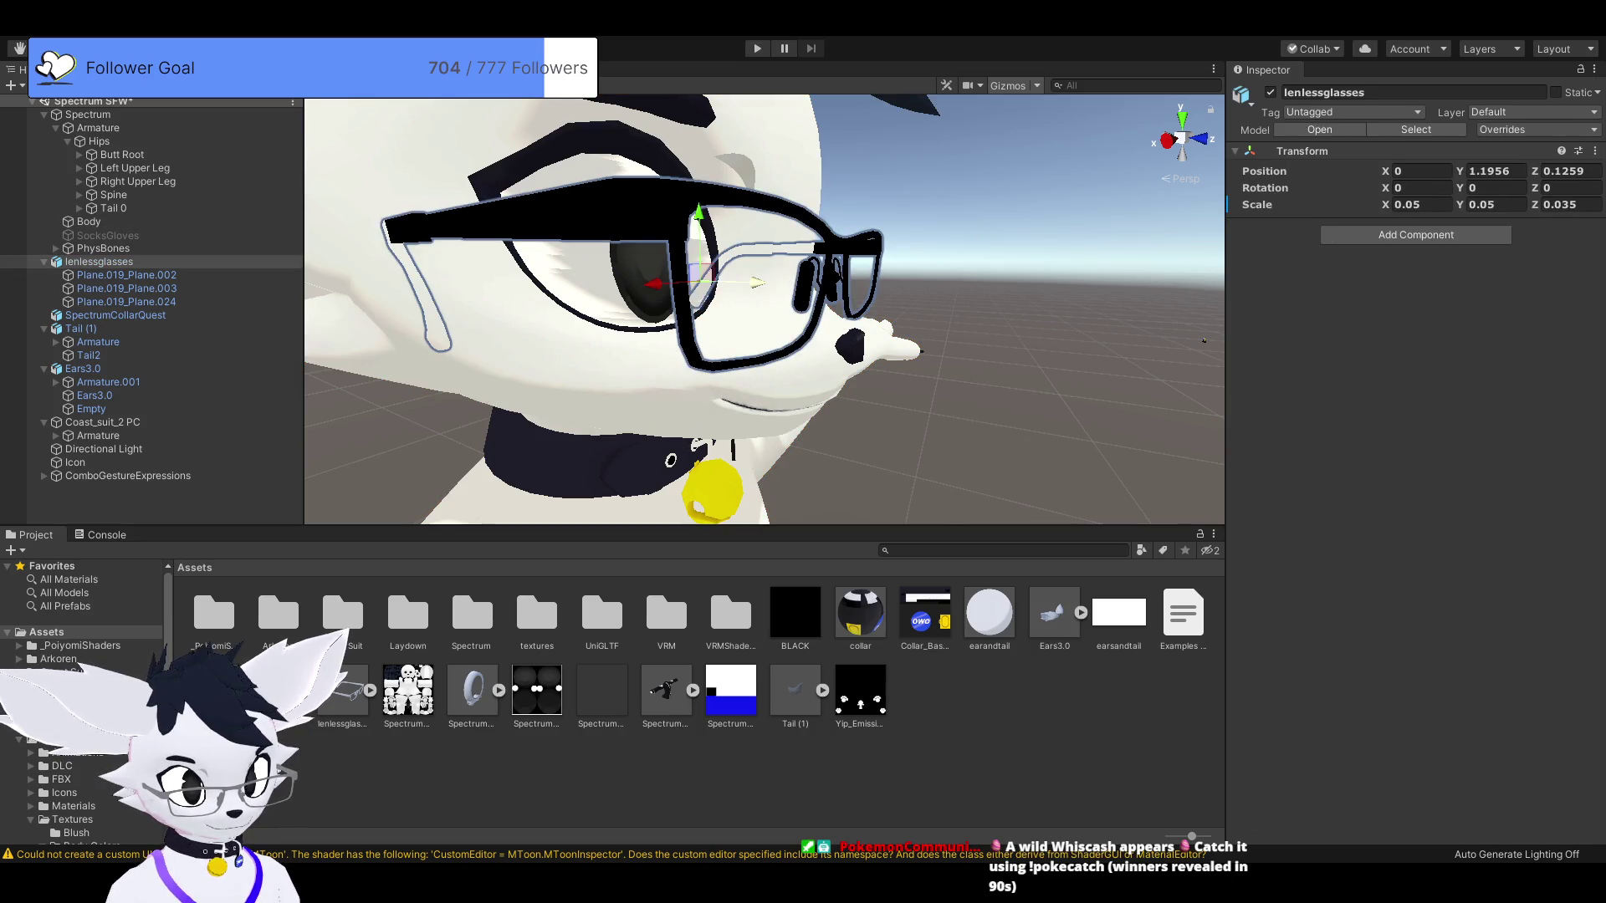
pyautogui.moveTo(757, 282); pyautogui.dragTo(747, 282)
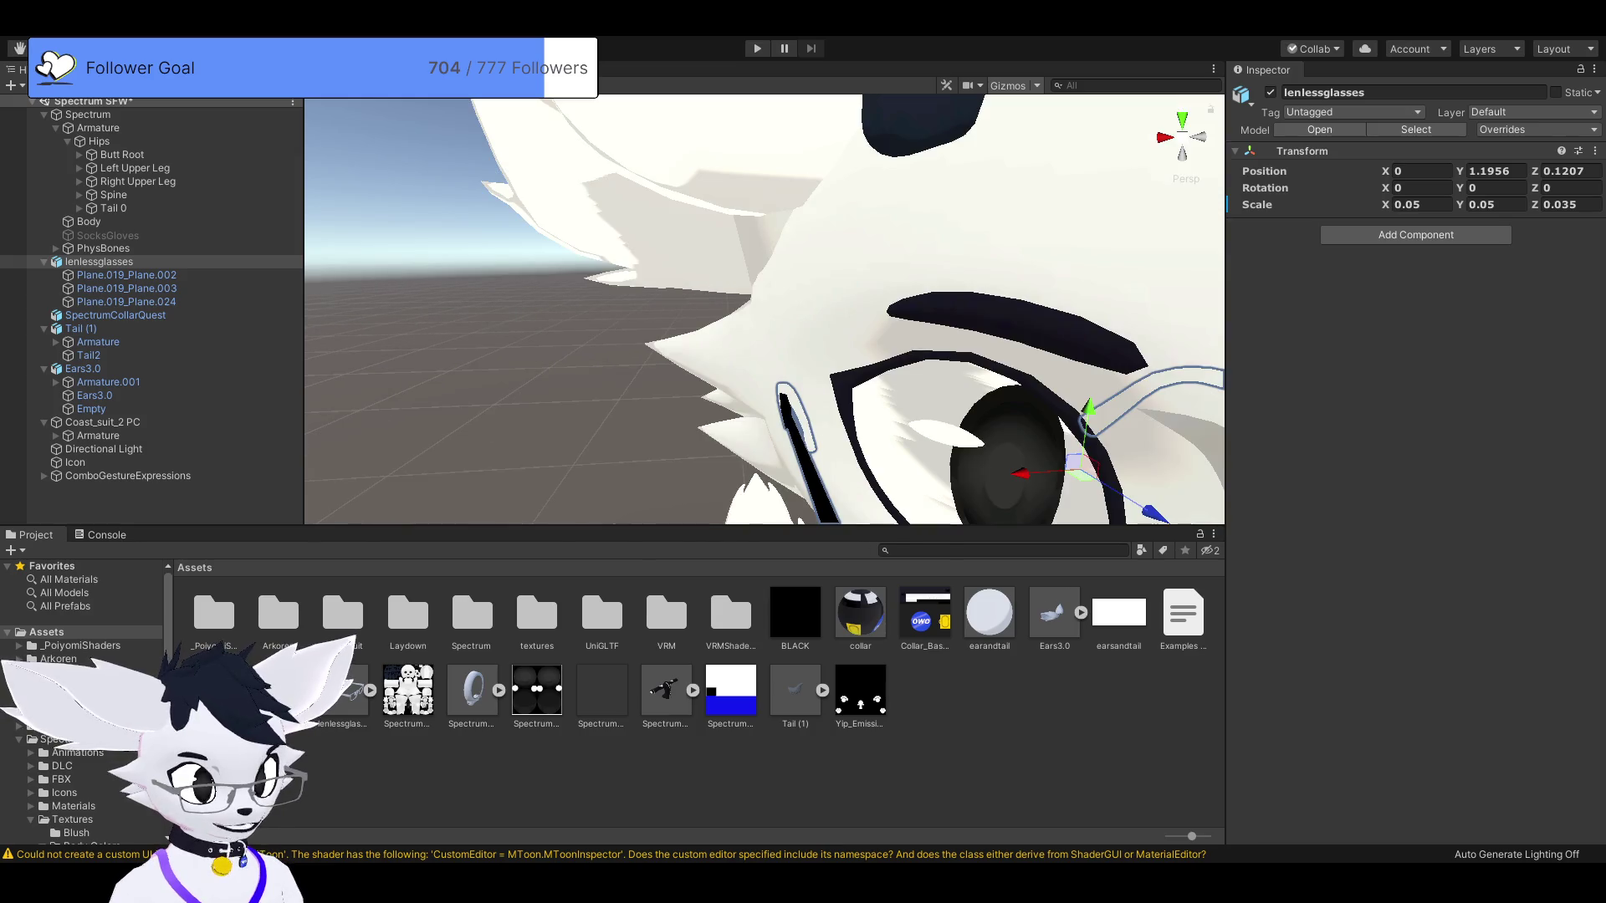
pyautogui.press('f')
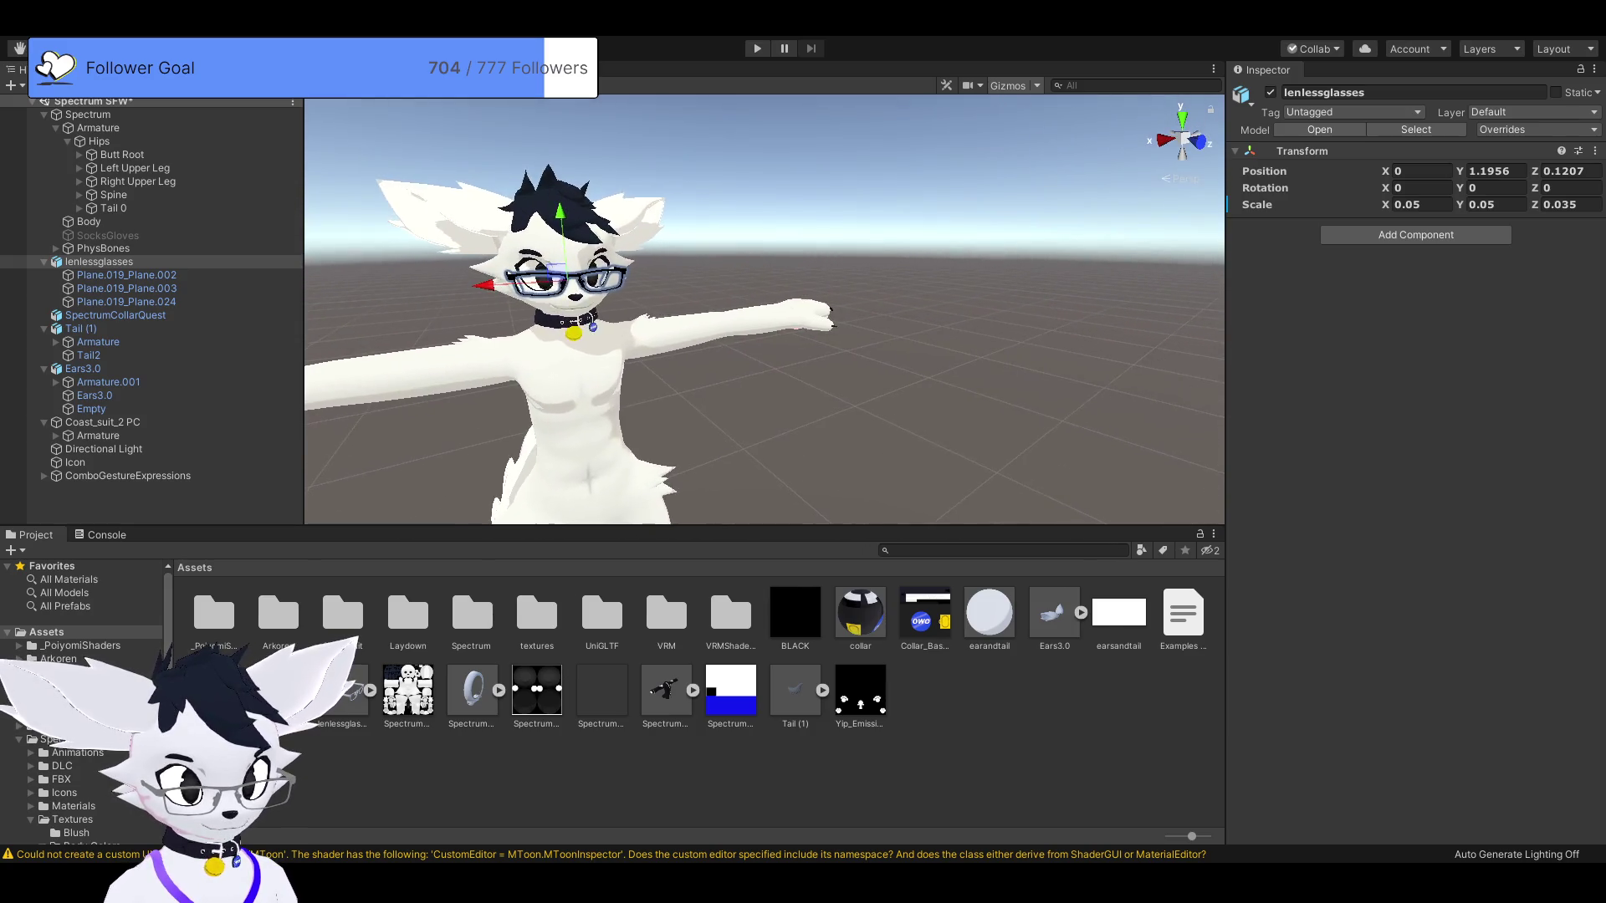
pyautogui.hotkey('shift', 'd')
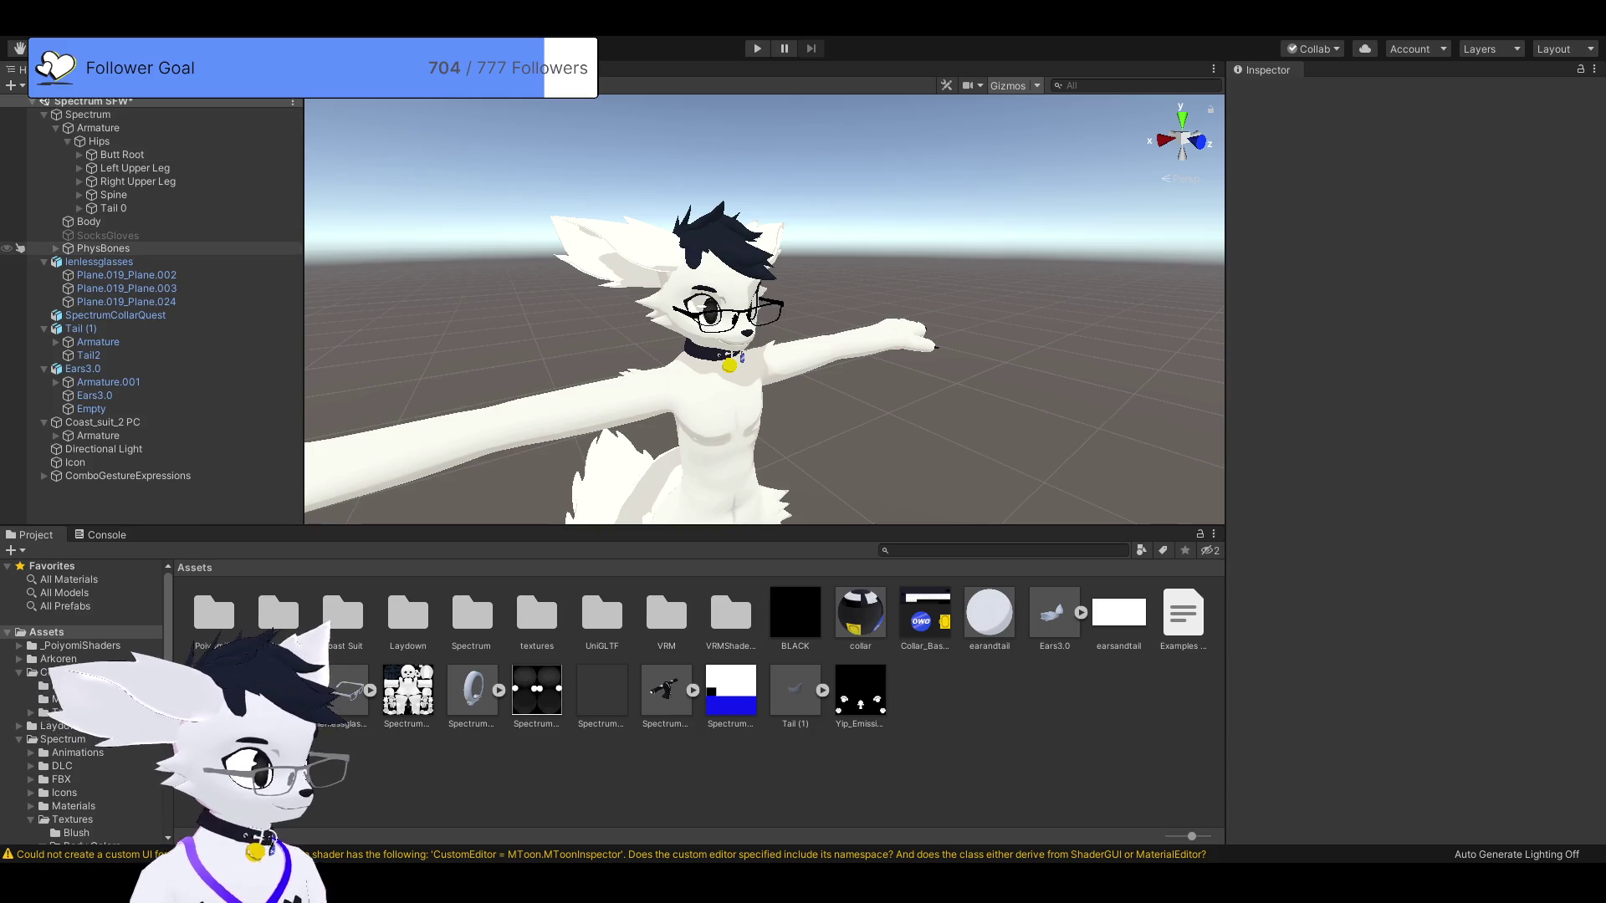
# Collapse the accessory branches, expand Spine, and parent lenlessglasses under the Head bone.
pyautogui.click(43, 262)
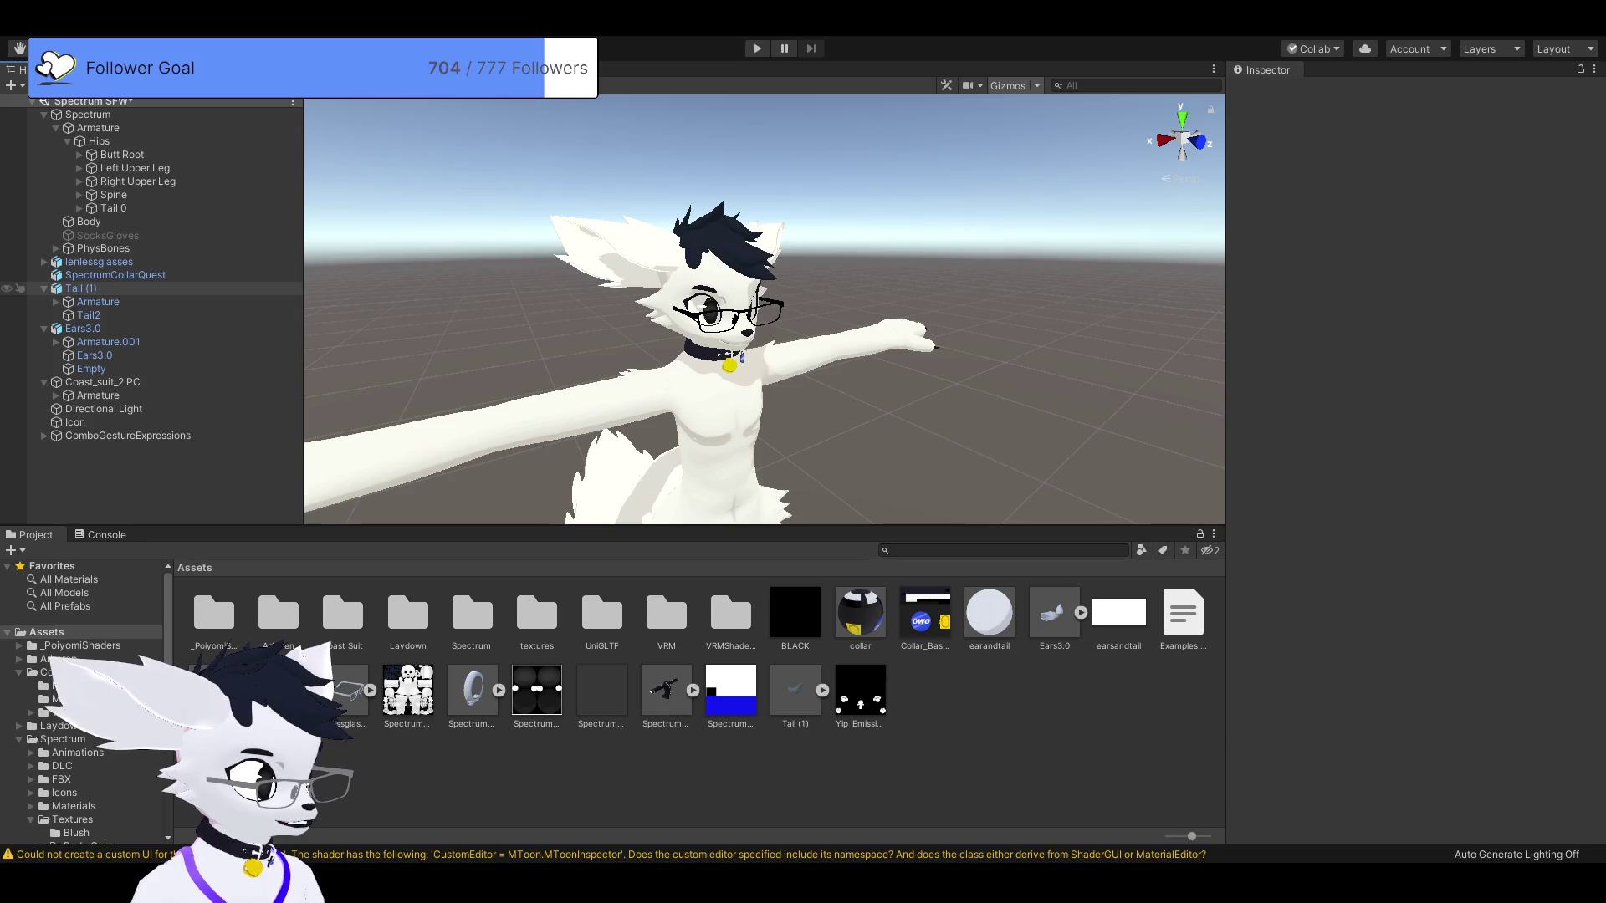
pyautogui.click(81, 288)
pyautogui.click(44, 288)
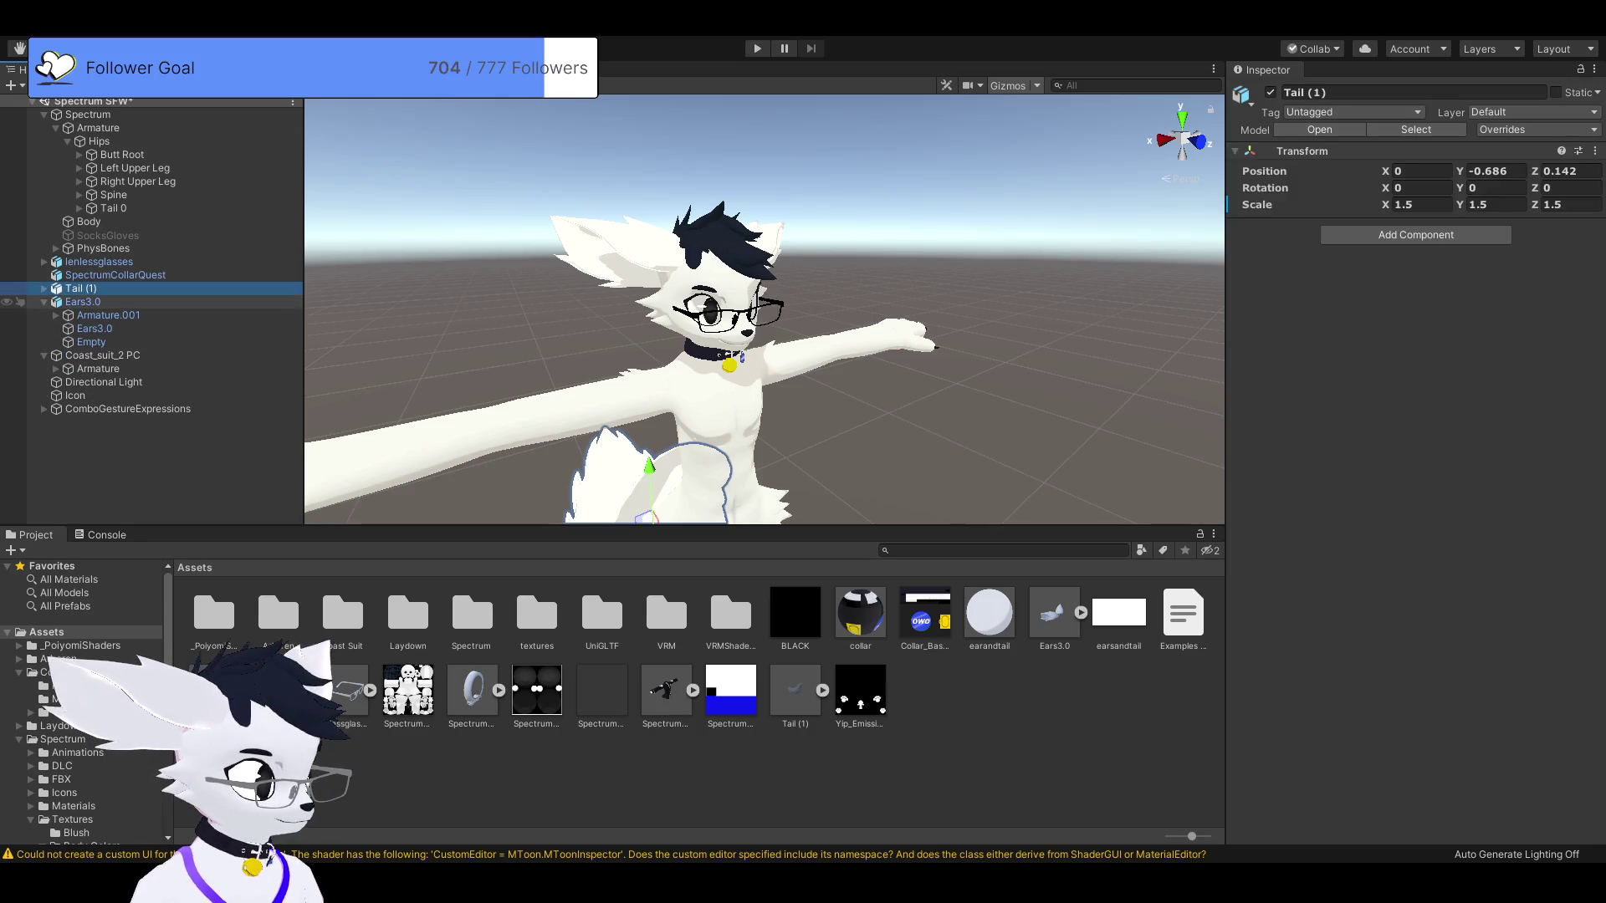
pyautogui.click(43, 302)
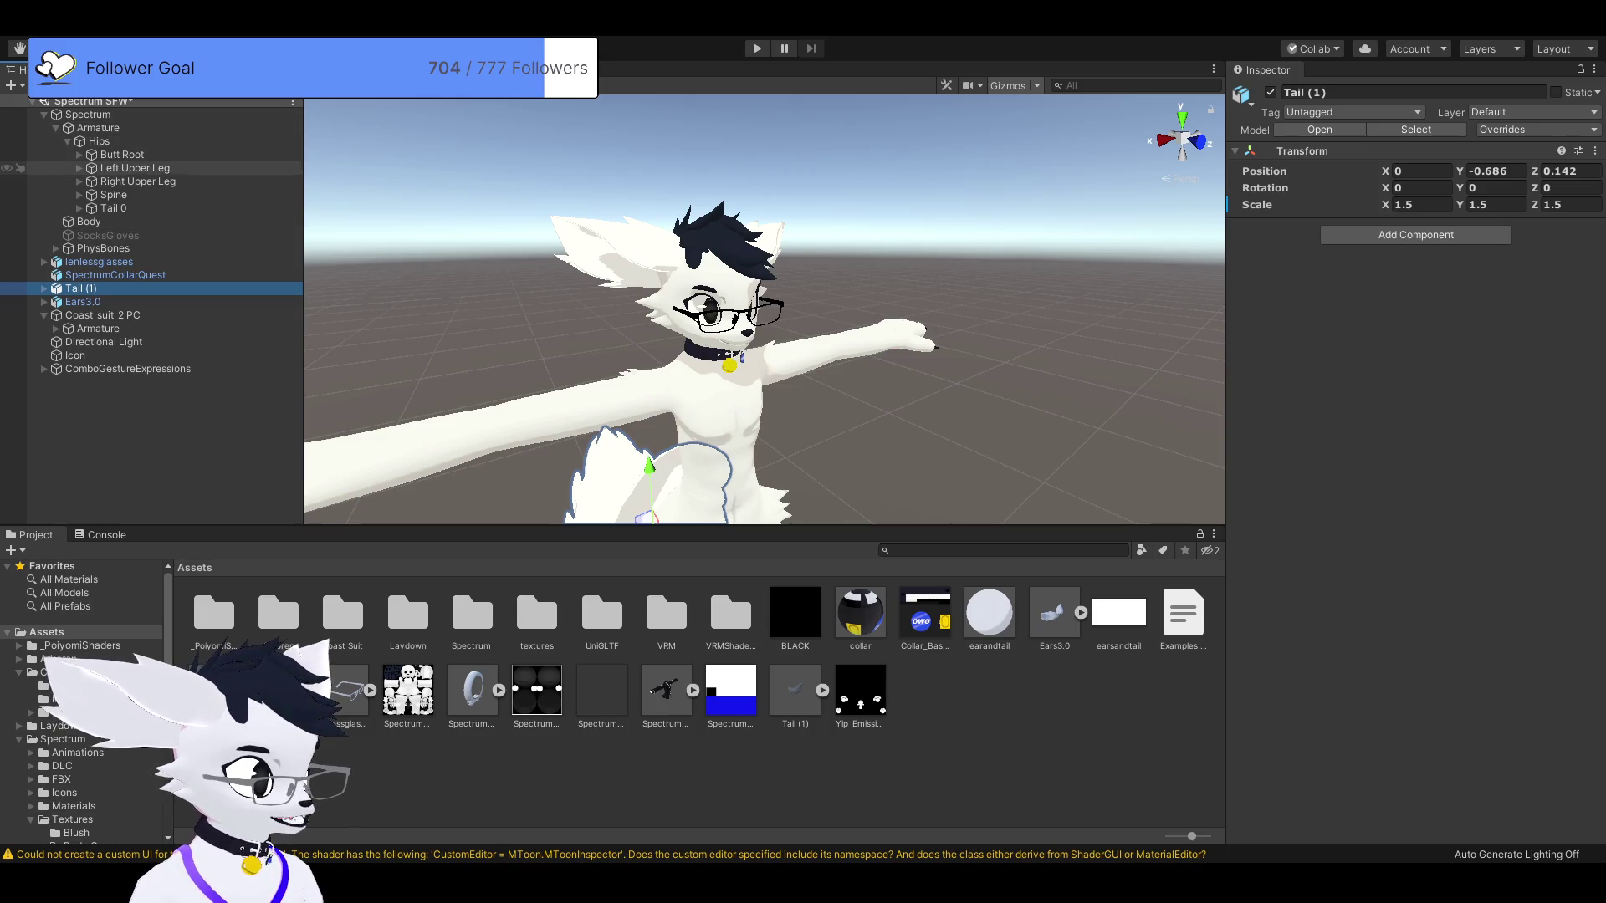
pyautogui.click(79, 195)
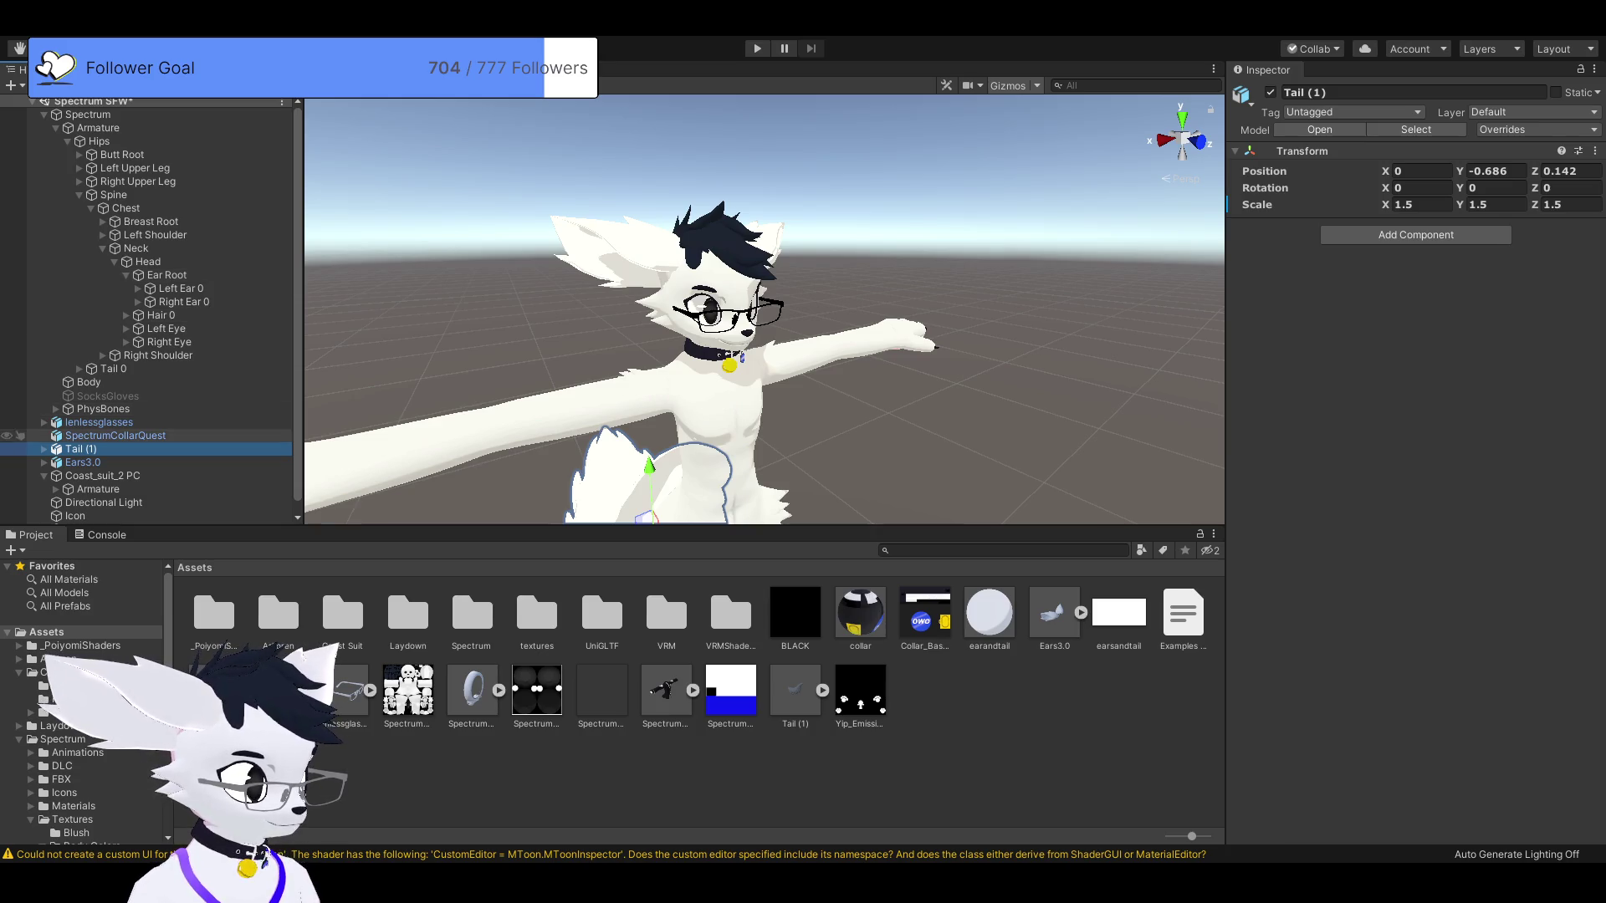
pyautogui.click(98, 422)
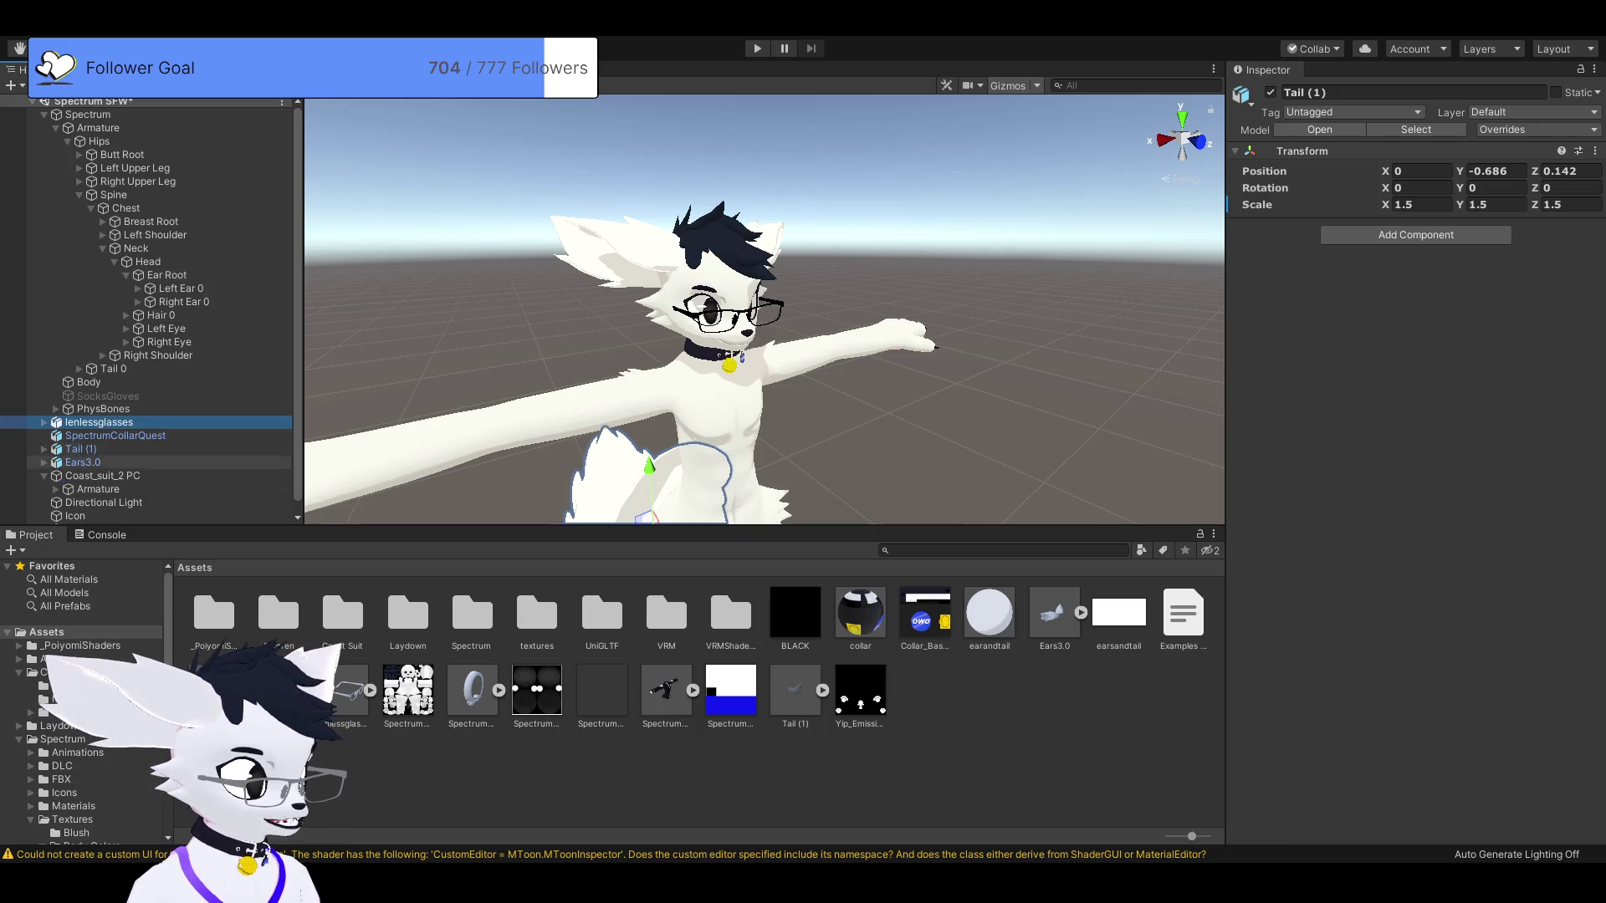
pyautogui.moveTo(167, 276); pyautogui.dragTo(148, 261)
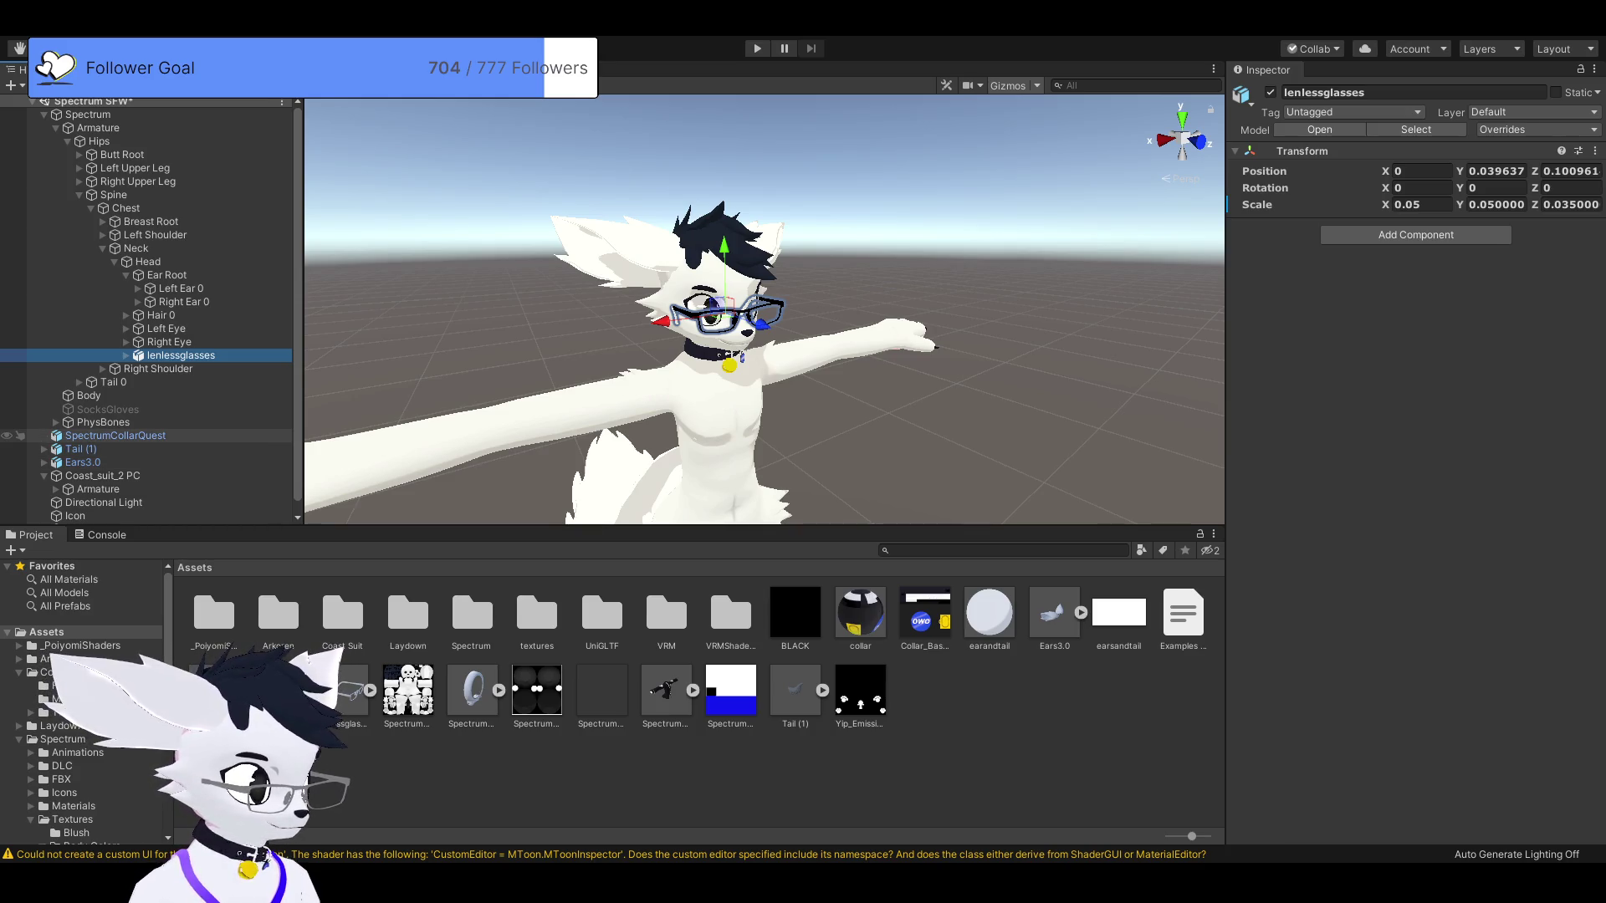
# Parent SpectrumCollarQuest under the Neck bone and move Tail (1) into the Armature under Hips.
pyautogui.click(115, 436)
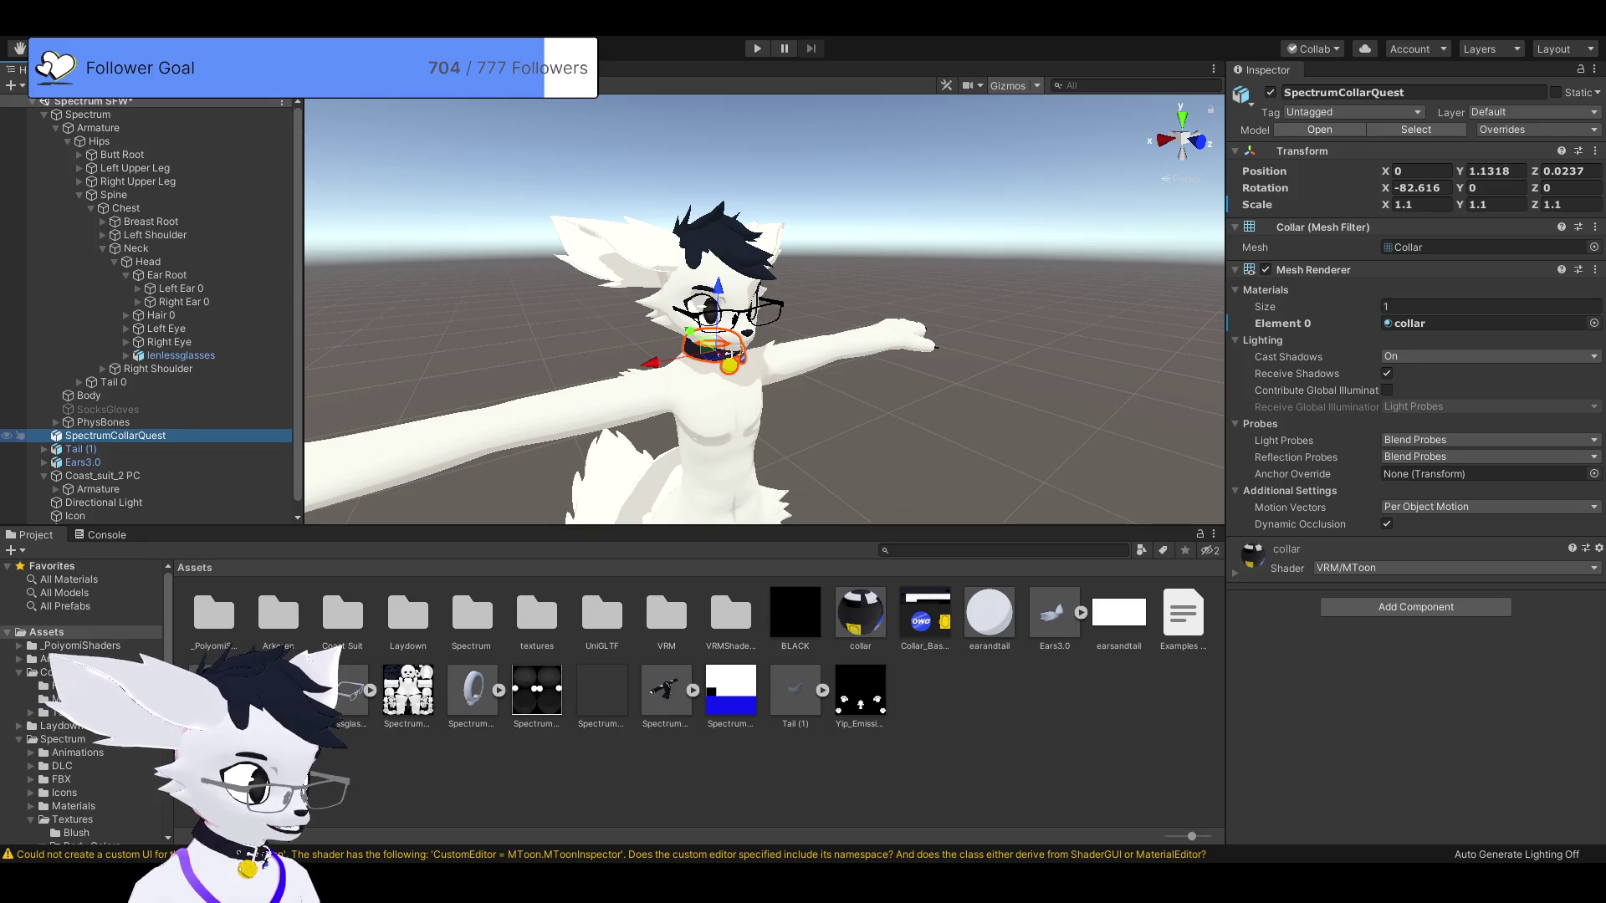
pyautogui.moveTo(116, 435)
pyautogui.mouseDown()
pyautogui.moveTo(151, 309)
pyautogui.moveTo(136, 248)
pyautogui.mouseUp()
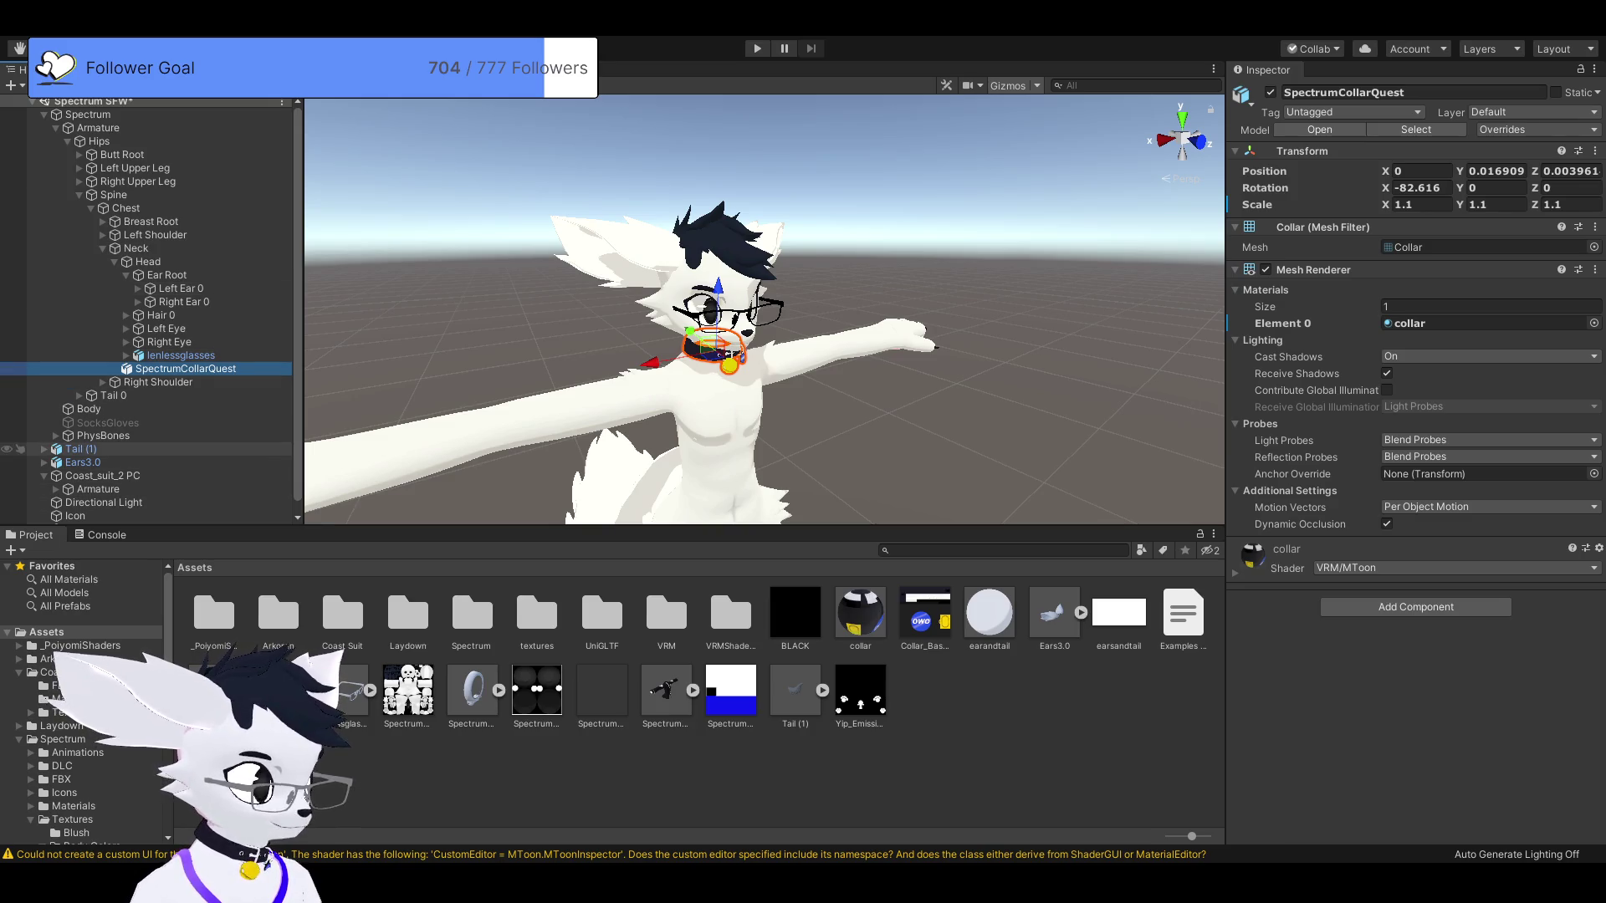
pyautogui.click(80, 449)
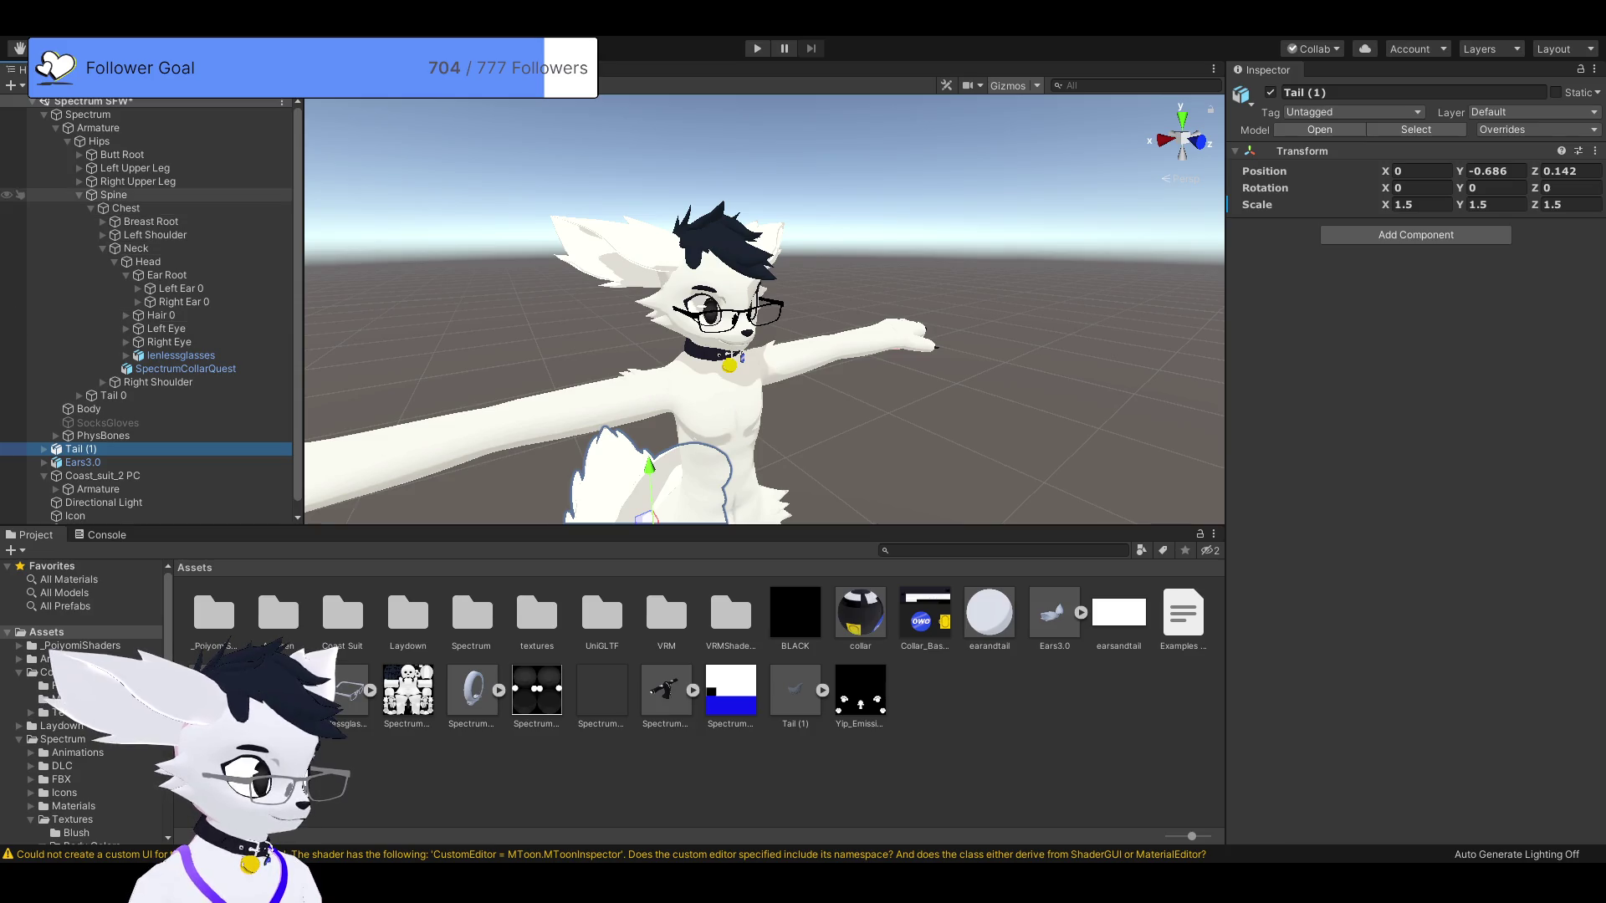
pyautogui.click(79, 195)
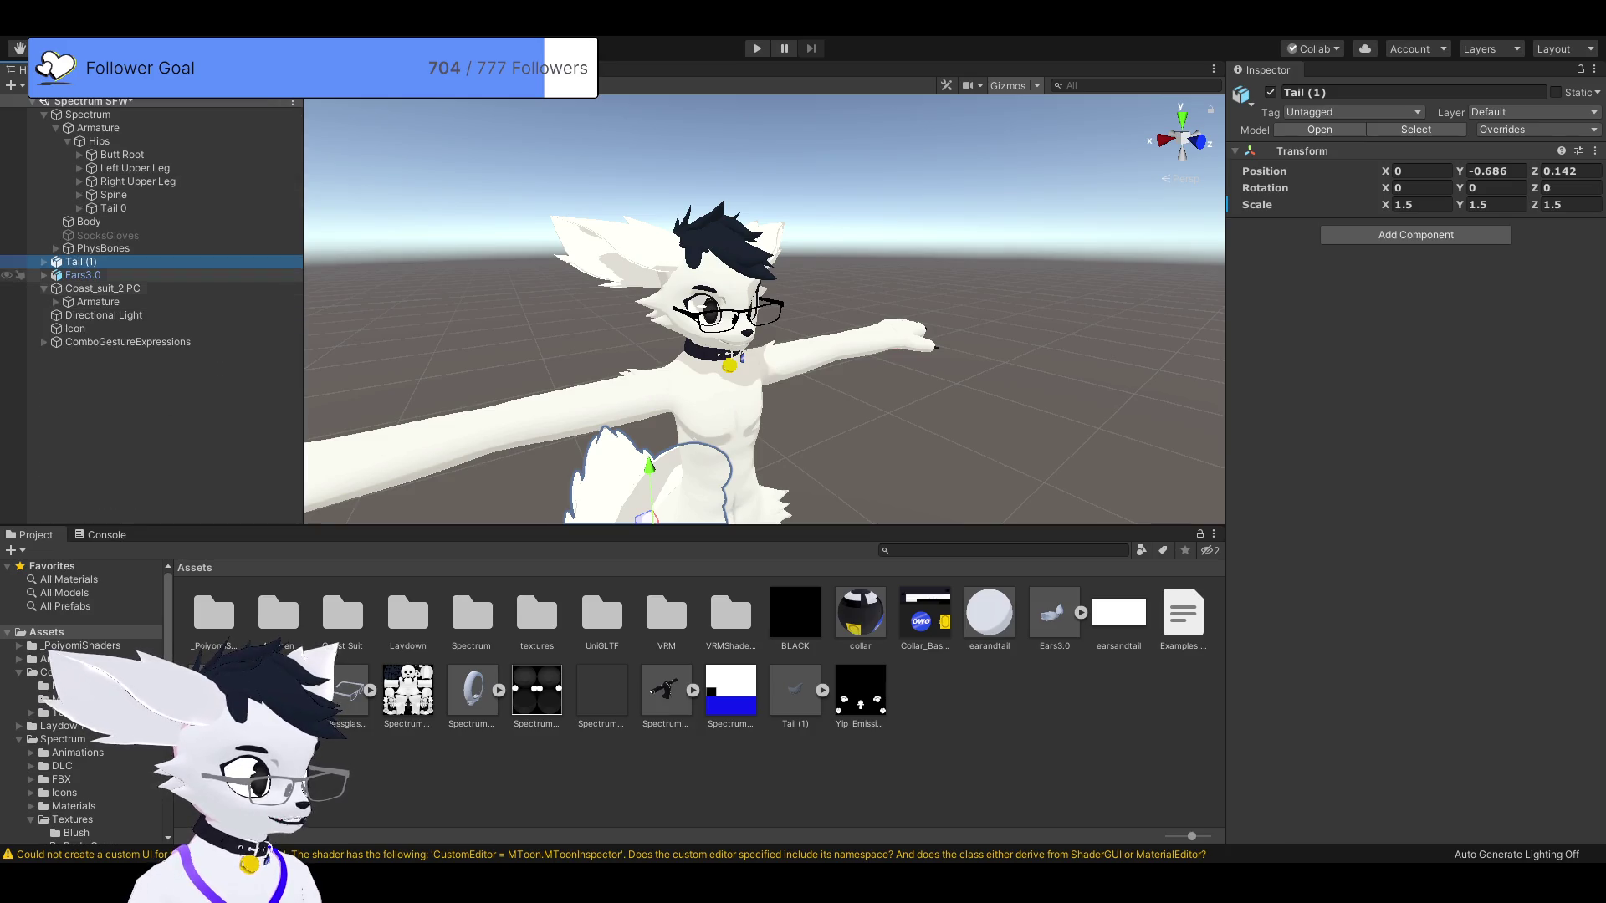
pyautogui.moveTo(80, 262); pyautogui.dragTo(98, 141)
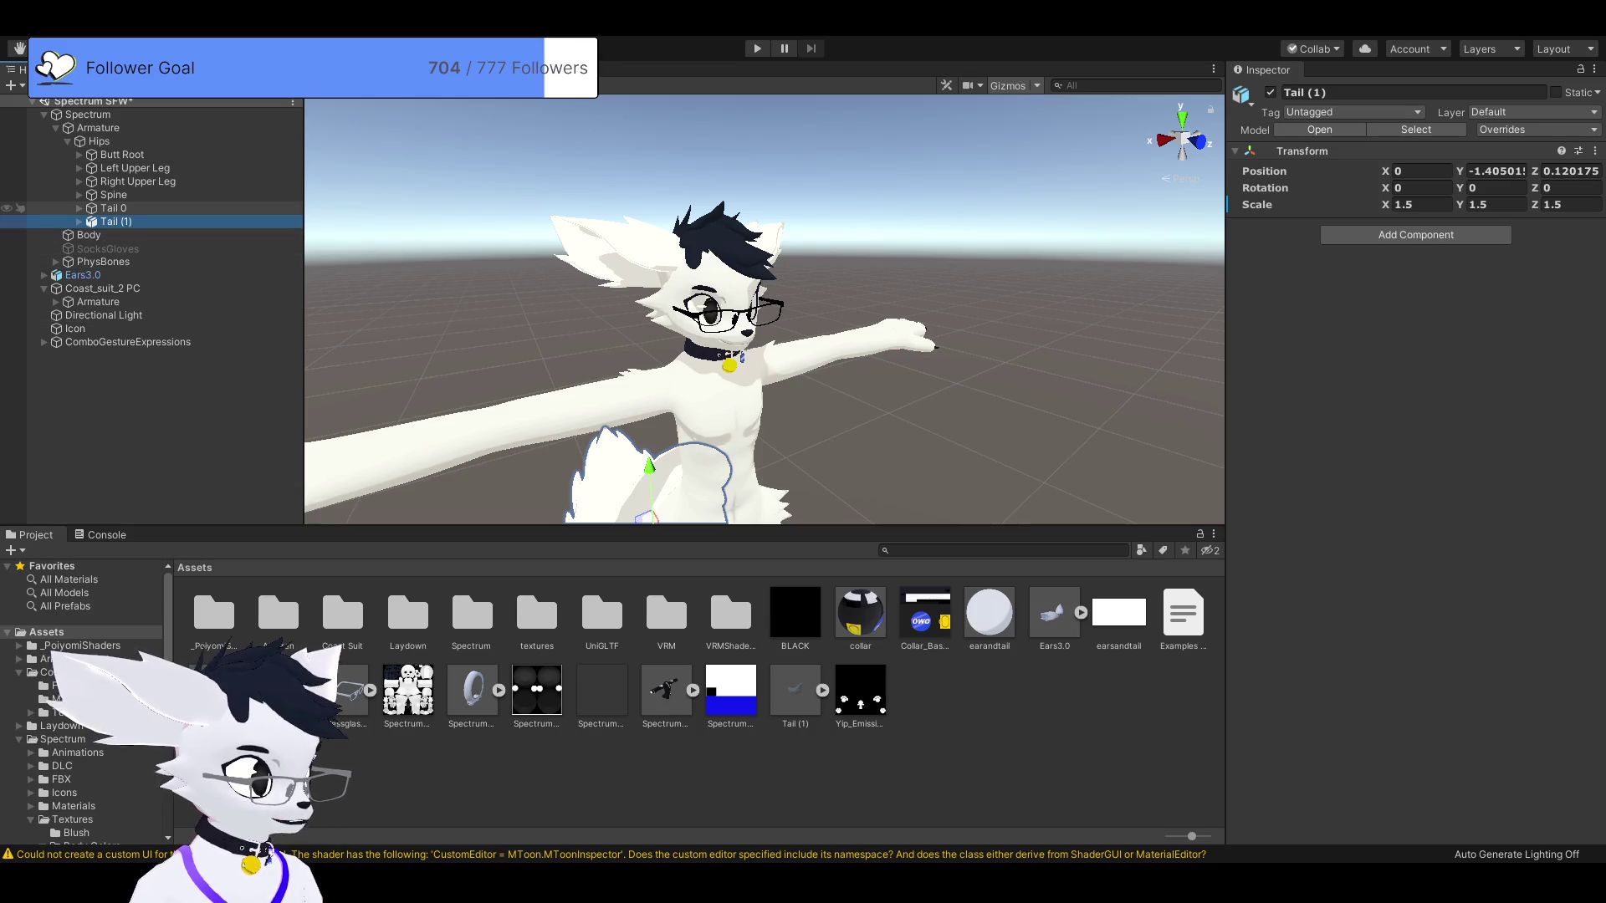
# Expand and collapse Tail (1) to check its parts, then select Ears3.0.
pyautogui.click(80, 222)
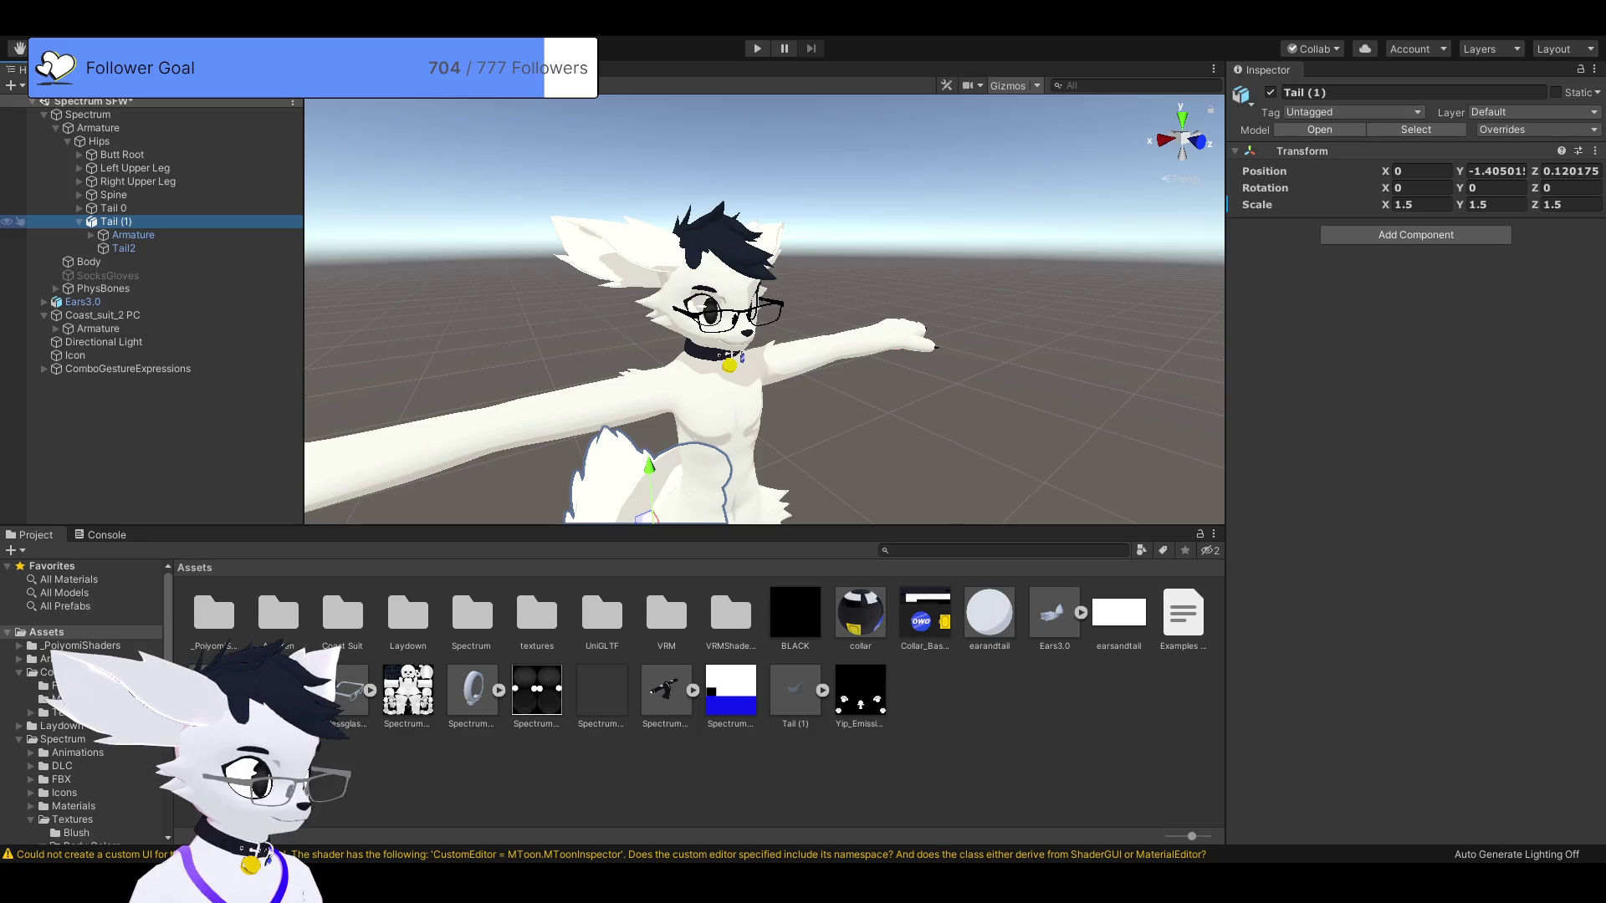
pyautogui.press('Left')
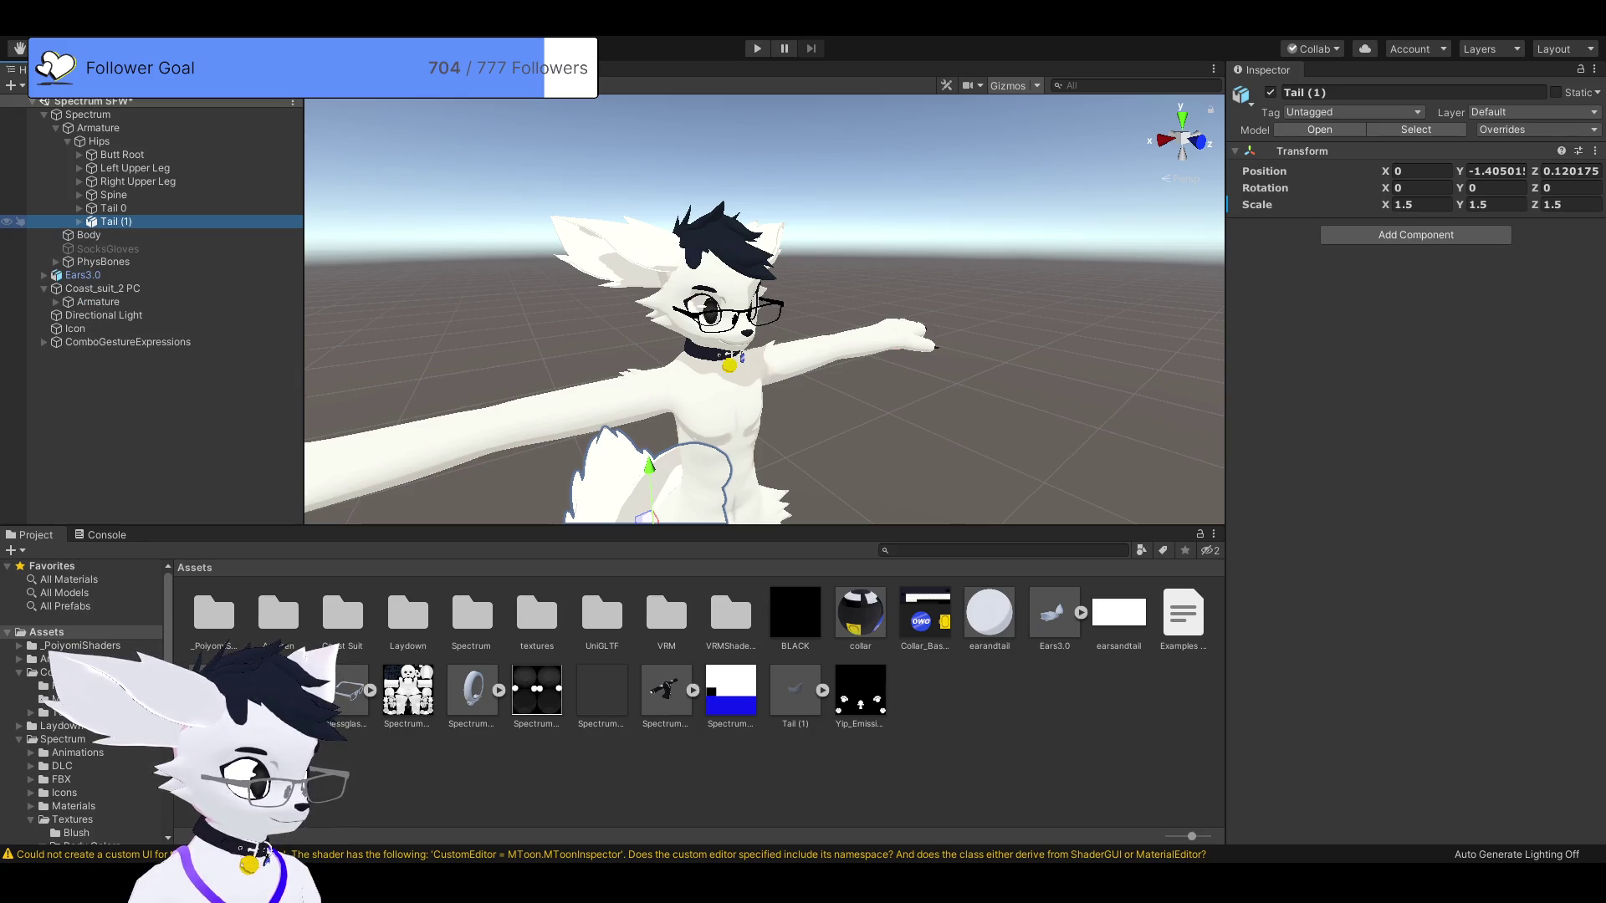
pyautogui.click(82, 275)
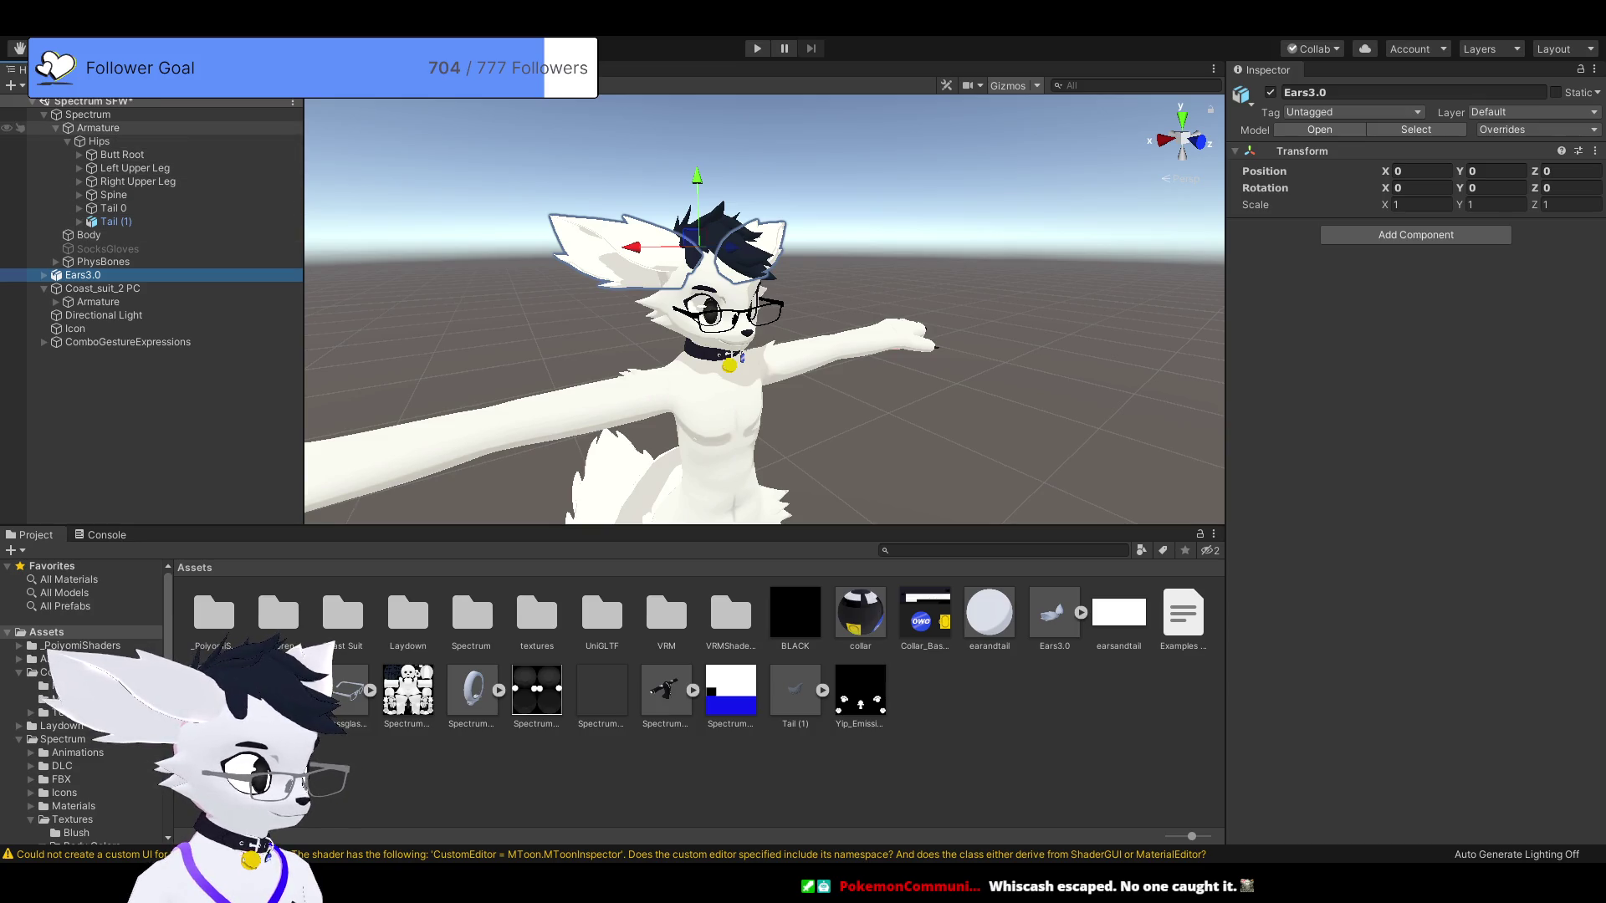
# Parent Ears3.0 under the Ear Root bone and orbit the view to check the ears.
pyautogui.click(80, 195)
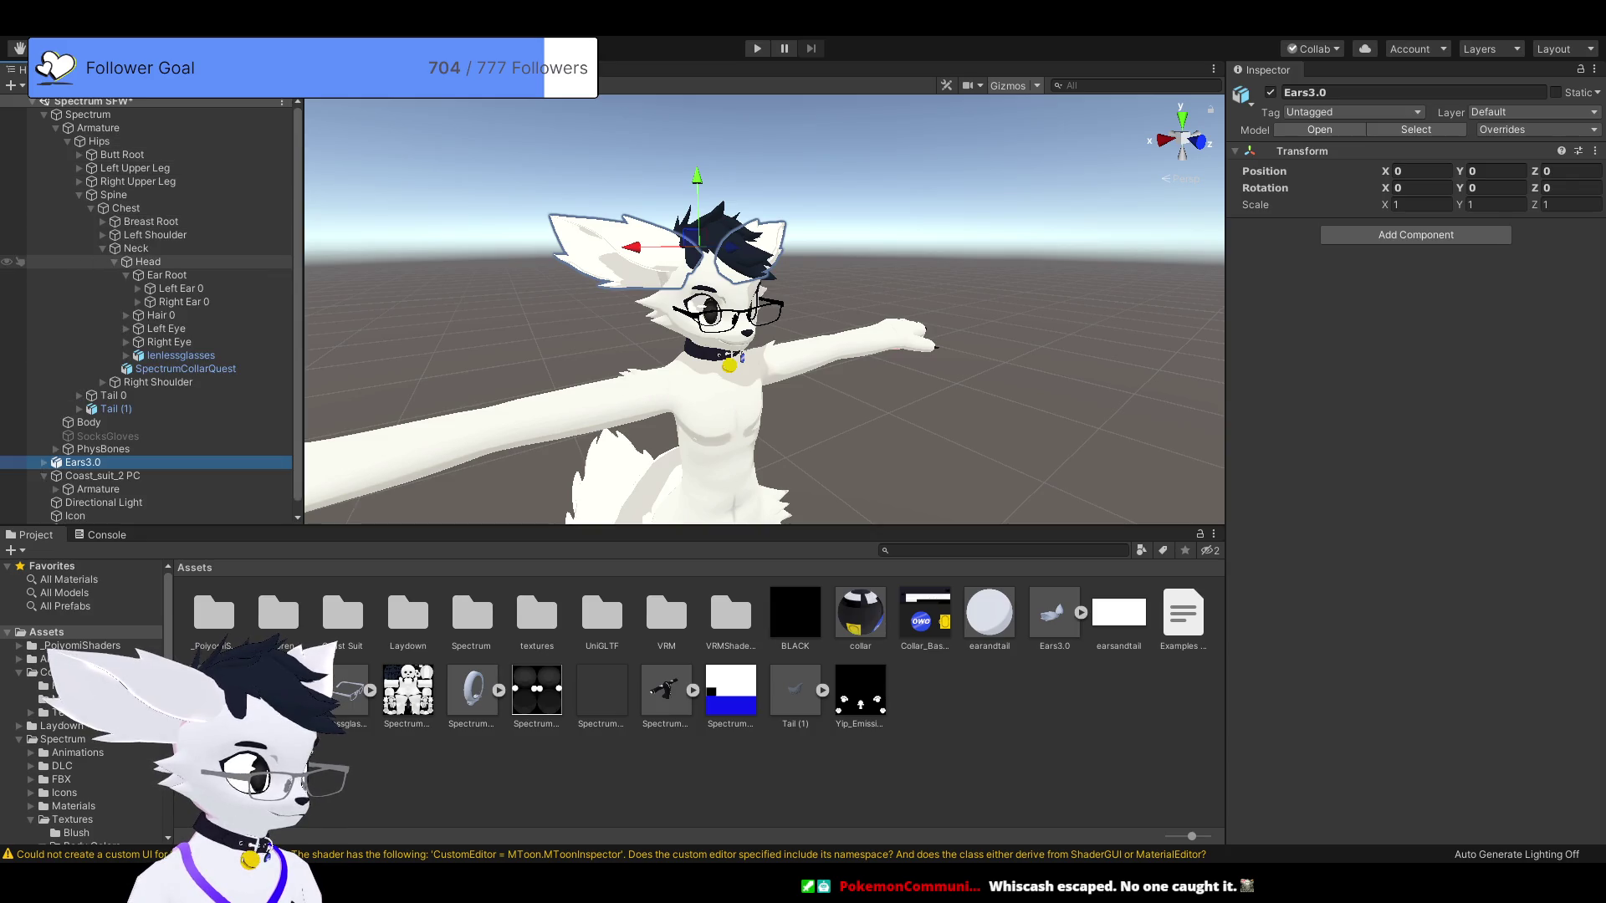
pyautogui.moveTo(335, 669)
pyautogui.mouseDown()
pyautogui.moveTo(297, 654)
pyautogui.moveTo(168, 514)
pyautogui.moveTo(209, 361)
pyautogui.moveTo(167, 257)
pyautogui.moveTo(168, 276)
pyautogui.mouseUp()
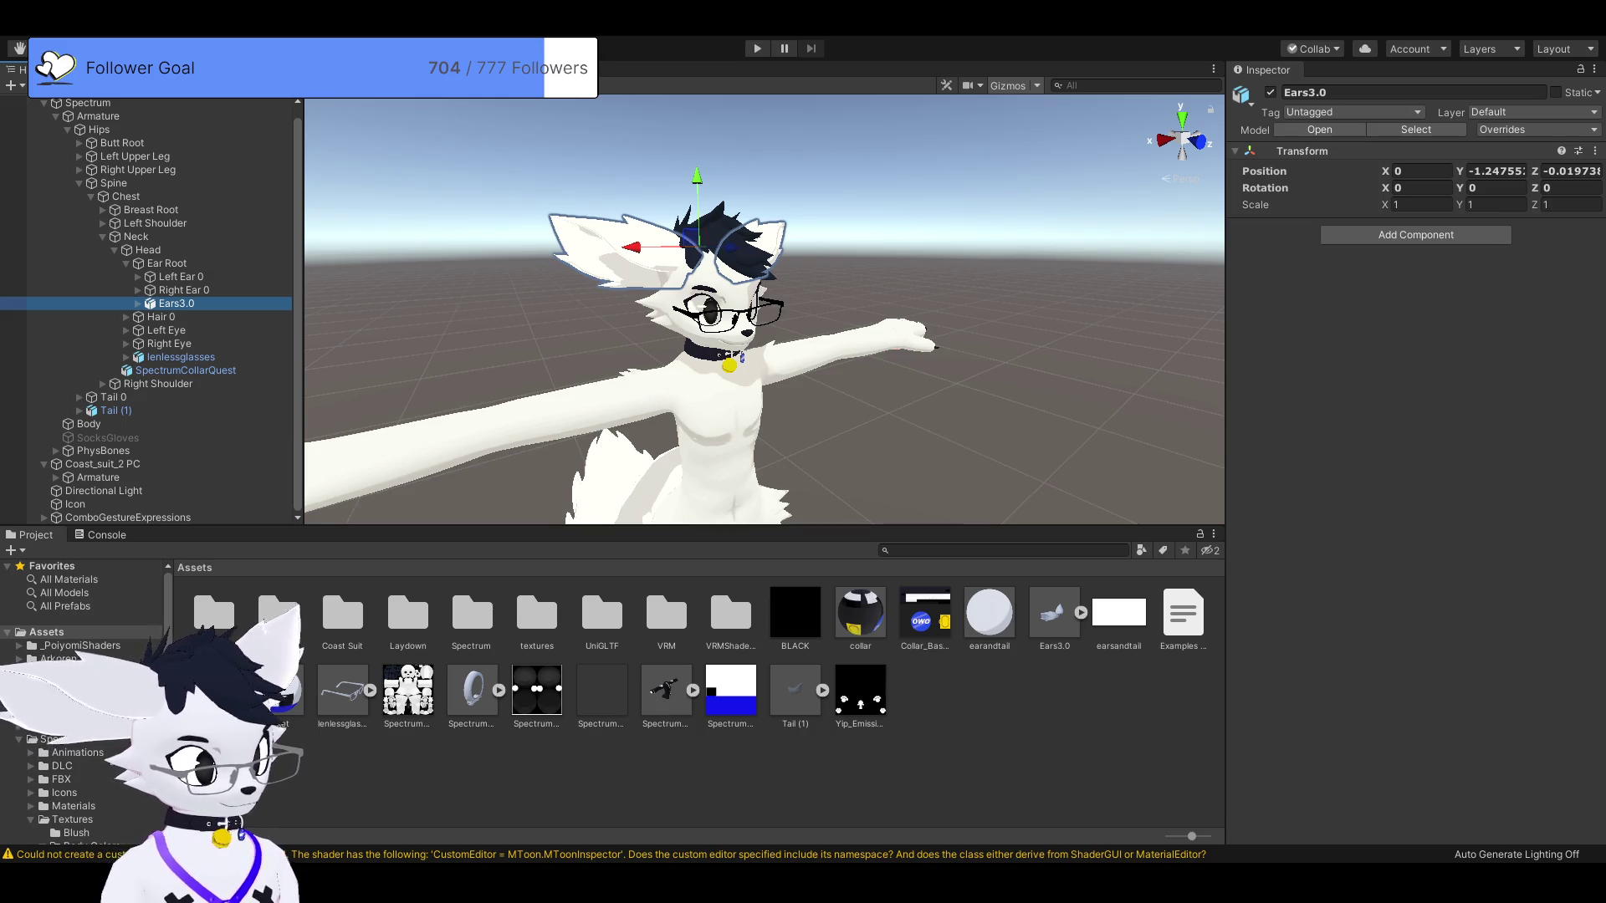
pyautogui.moveTo(753, 376); pyautogui.dragTo(752, 142)
pyautogui.moveTo(753, 293); pyautogui.dragTo(753, 401)
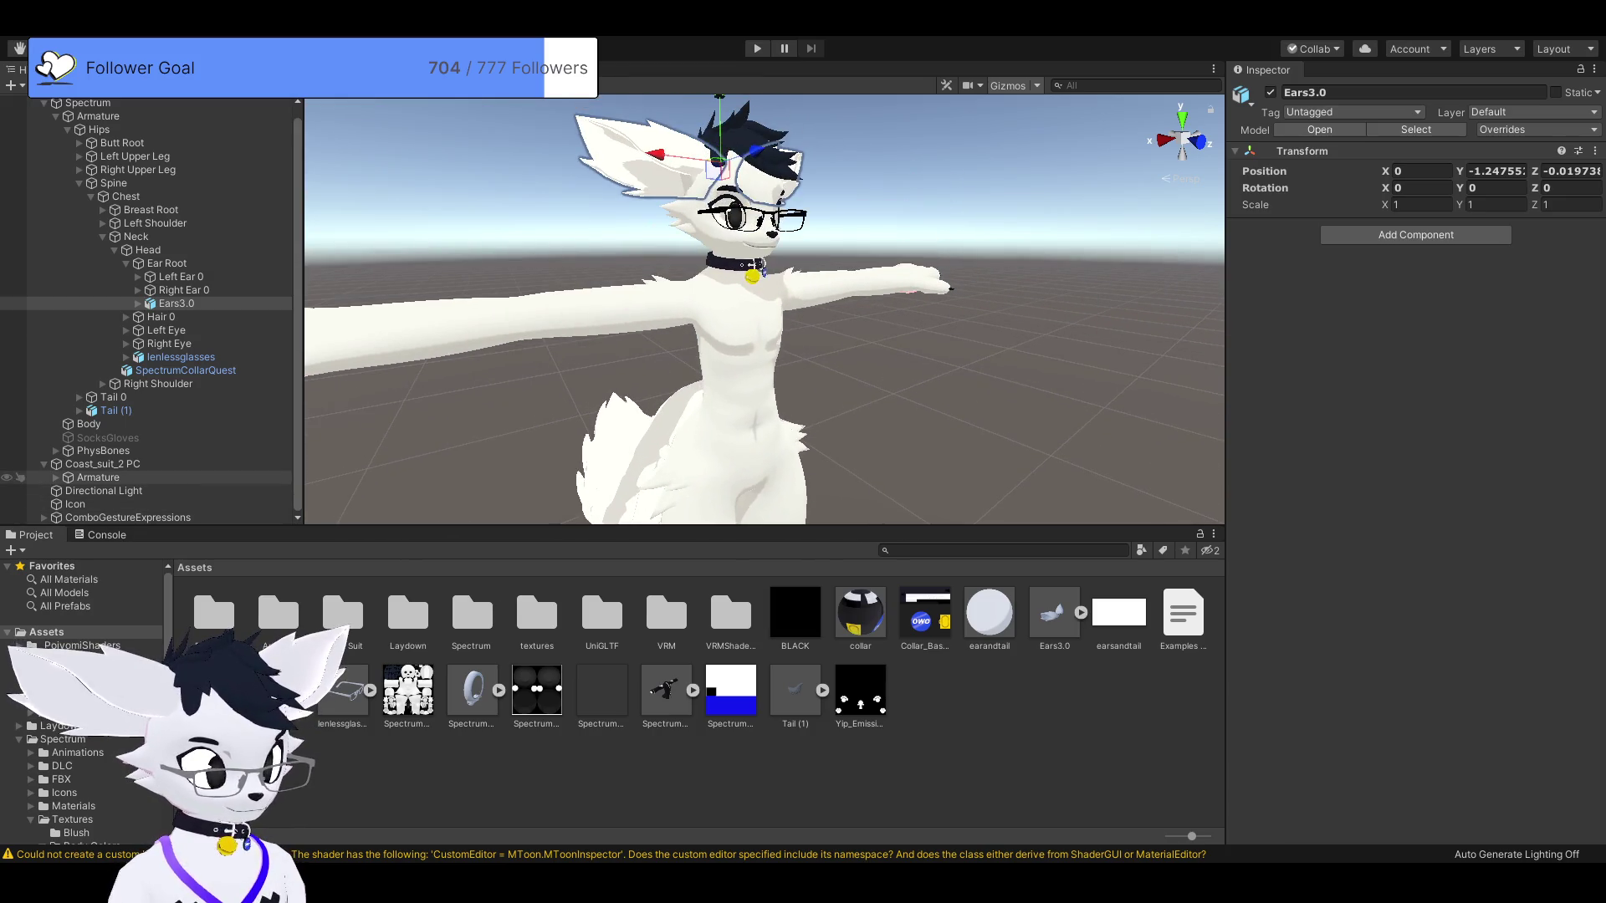
# Expand Coast_suit_2 PC to see its contents and select the object.
pyautogui.click(56, 476)
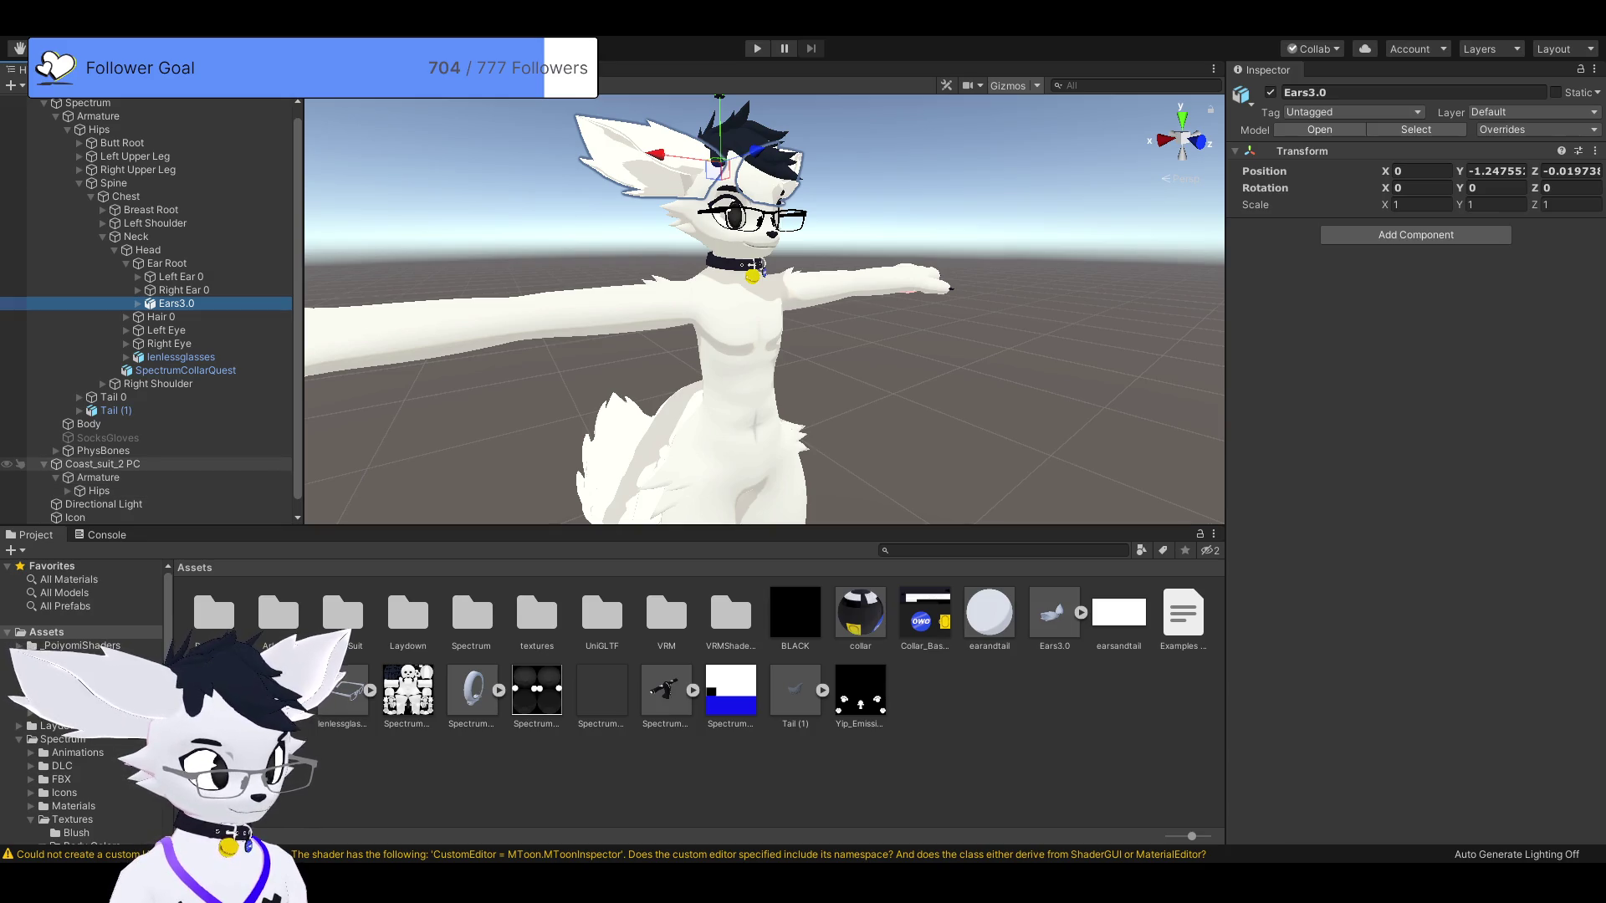
pyautogui.click(43, 465)
pyautogui.click(100, 475)
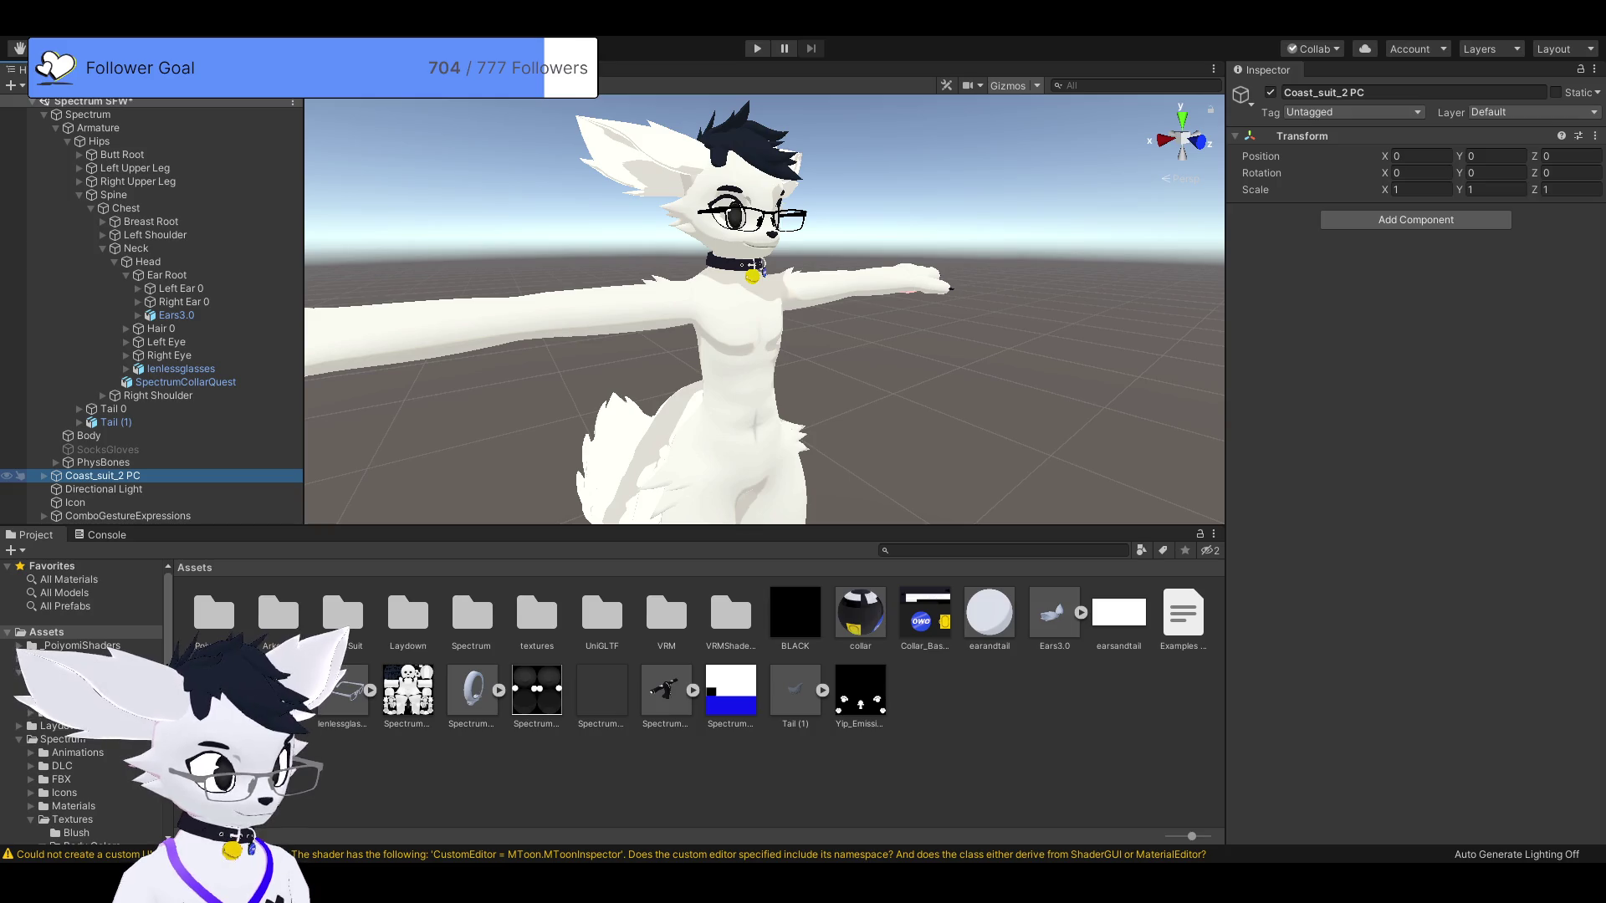
# Delete Coast_suit_2 PC from the scene and open the Assets/VRM folder.
pyautogui.press('Delete')
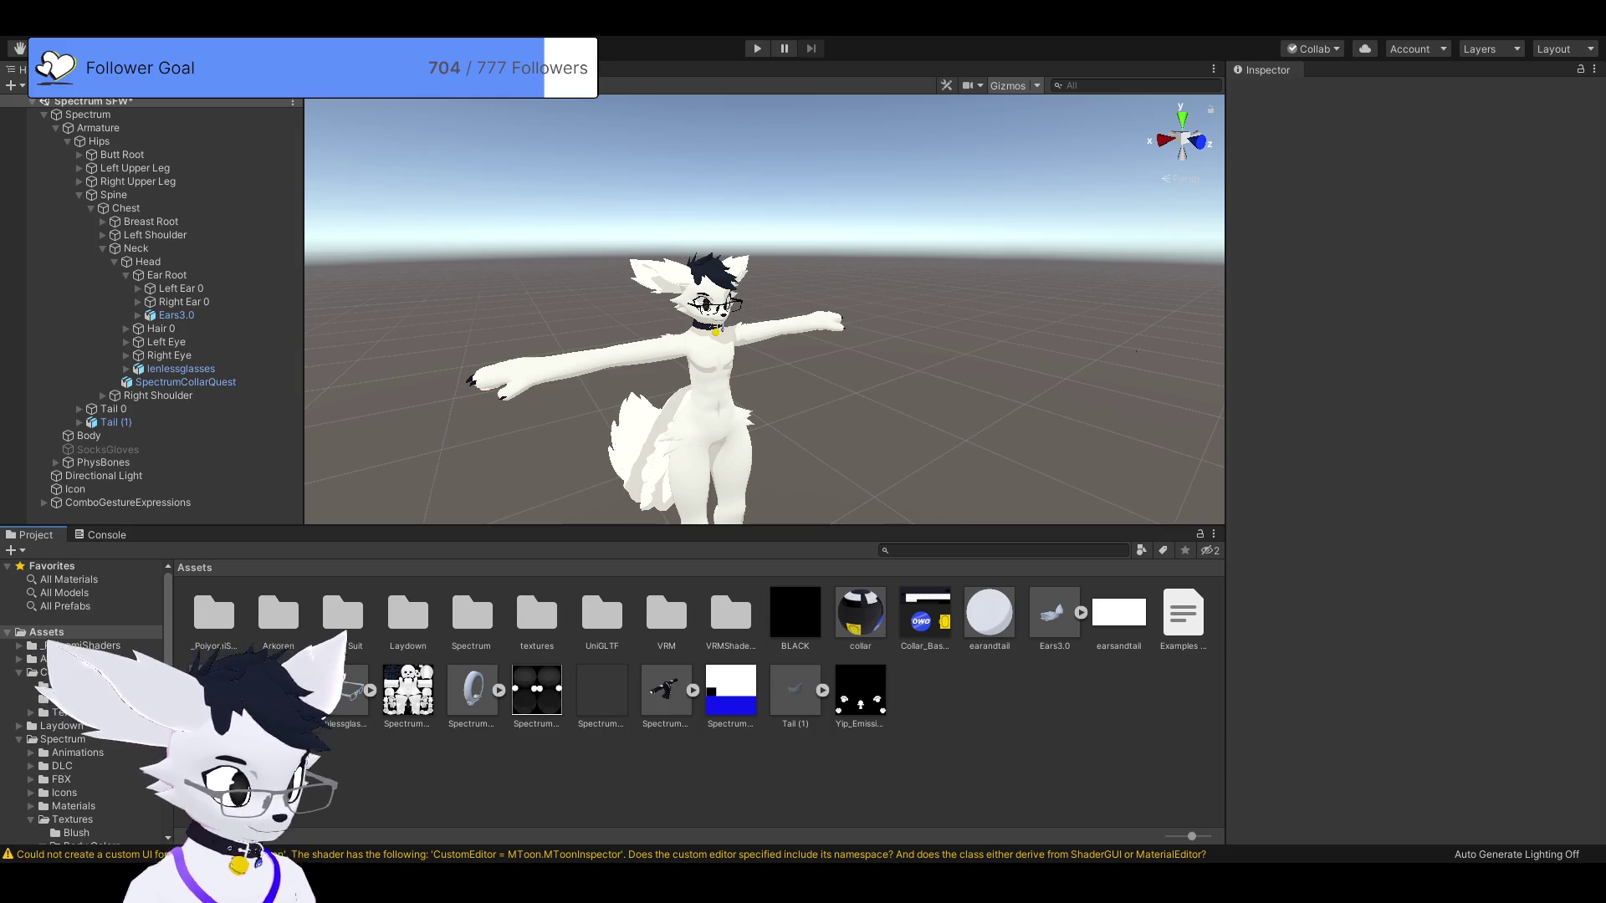
pyautogui.doubleClick(666, 614)
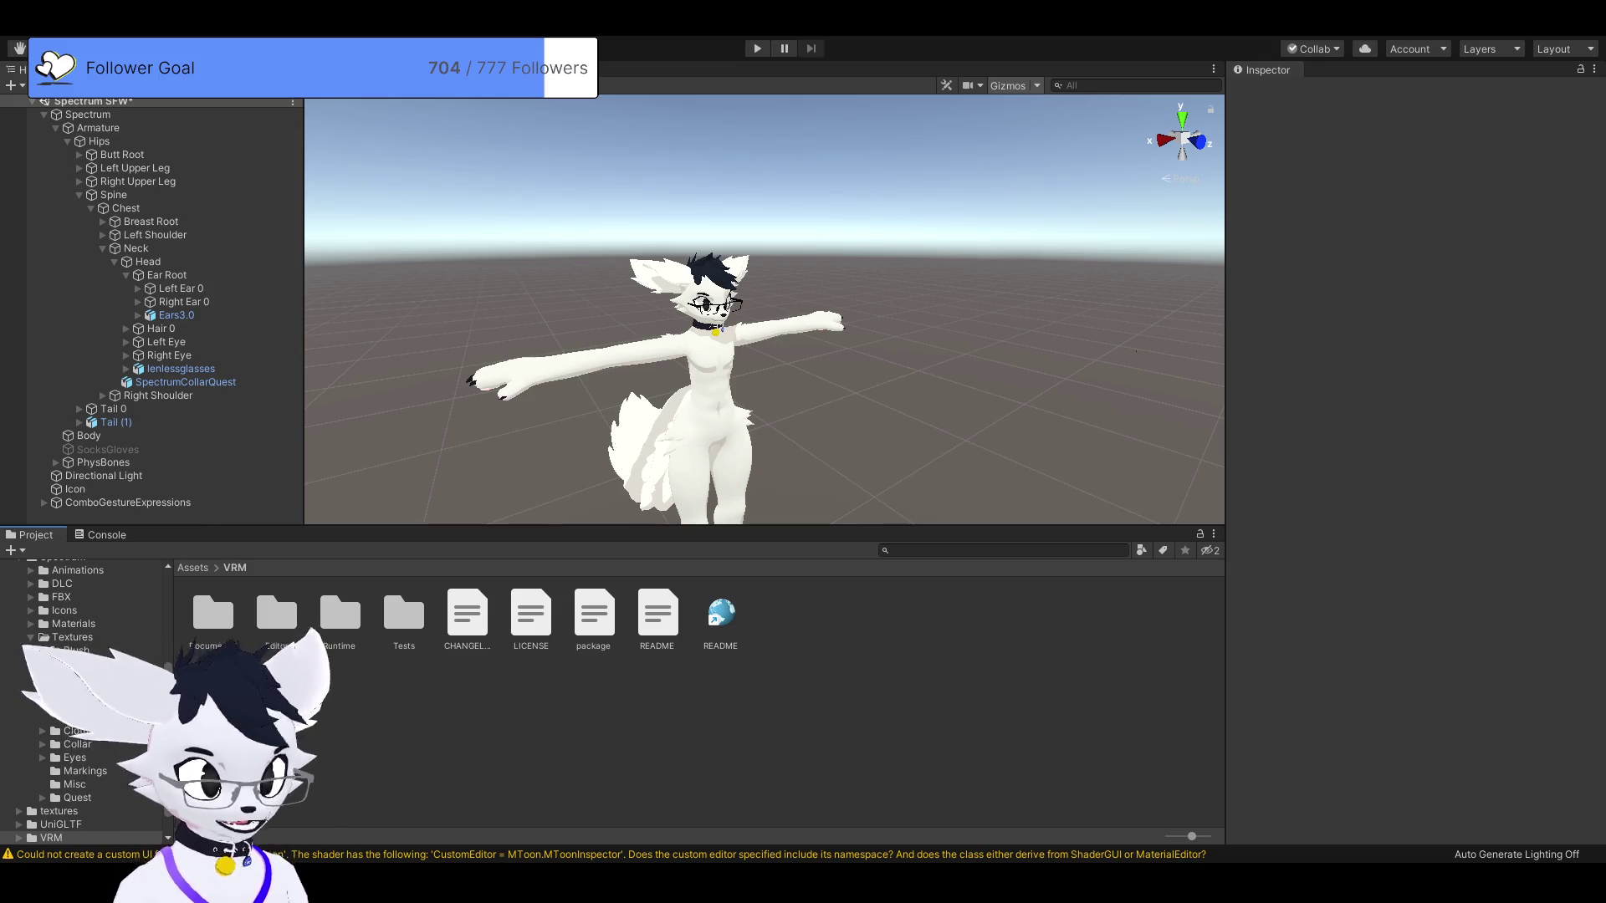
# Select and frame the Spectrum root to review its Avatar Descriptor's Viseme Blend Shape lip sync.
pyautogui.click(84, 114)
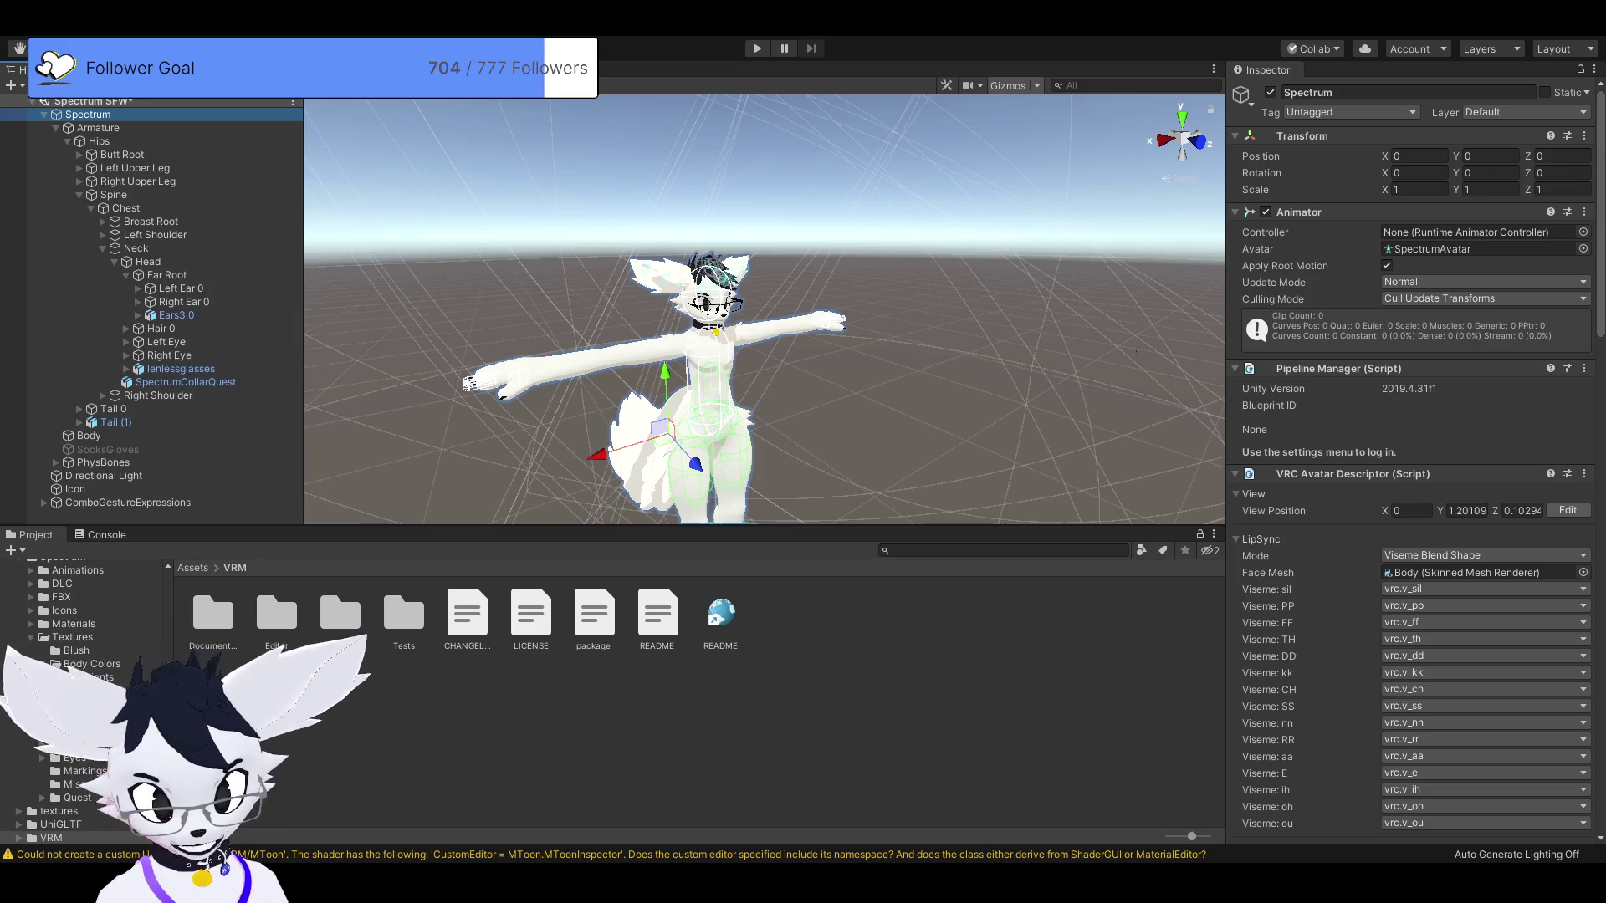
pyautogui.scroll(-3, 764, 335)
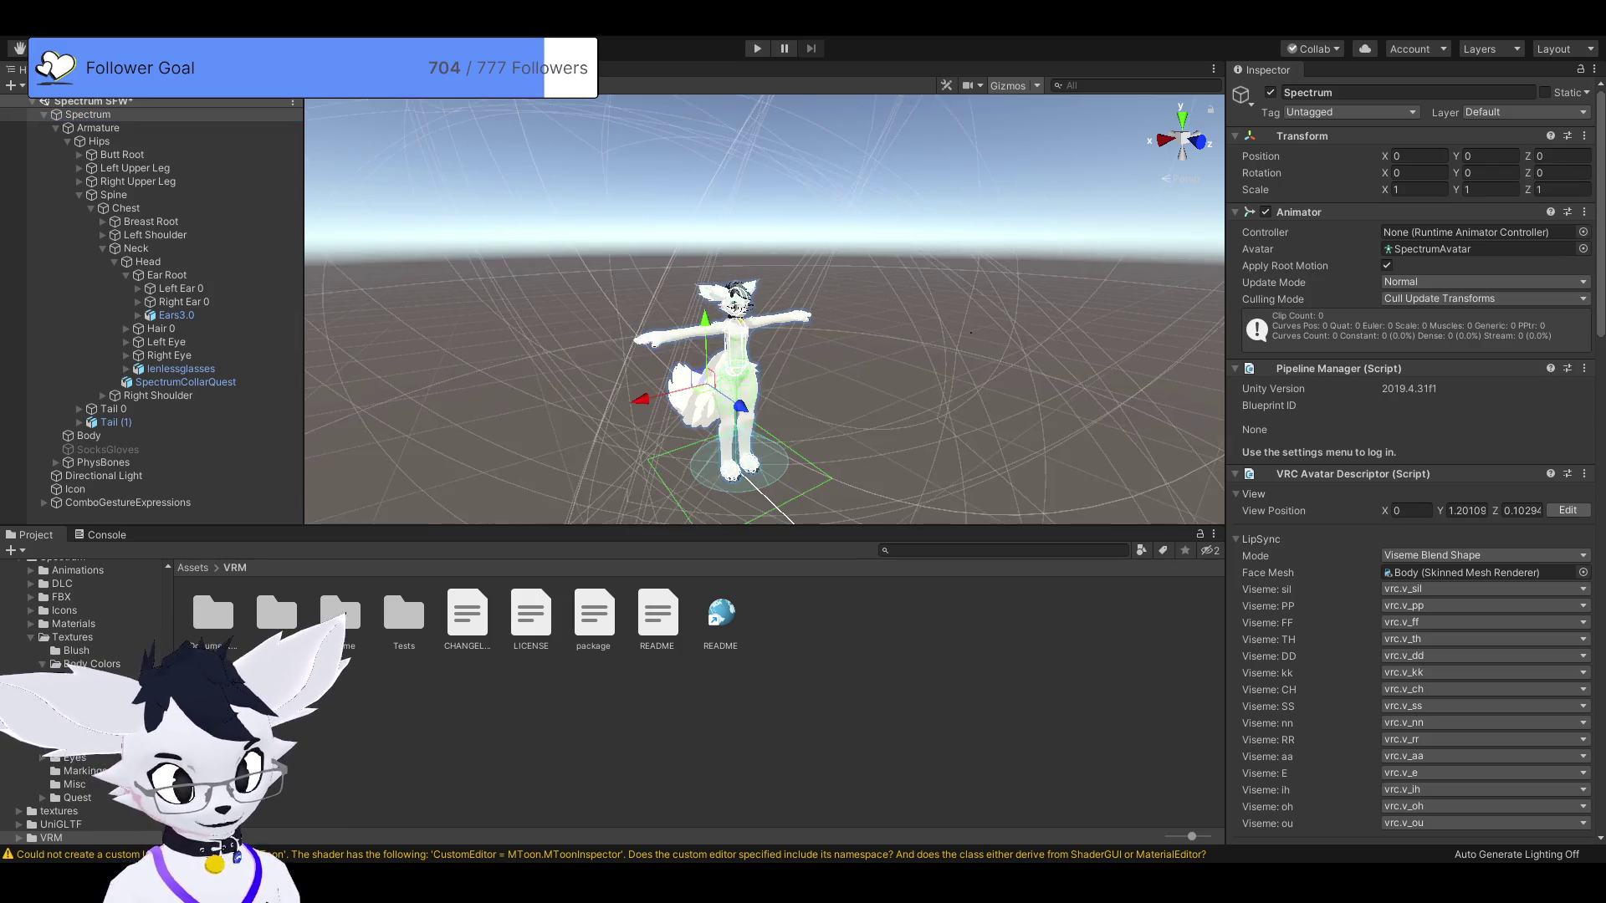
pyautogui.scroll(-5, 753, 335)
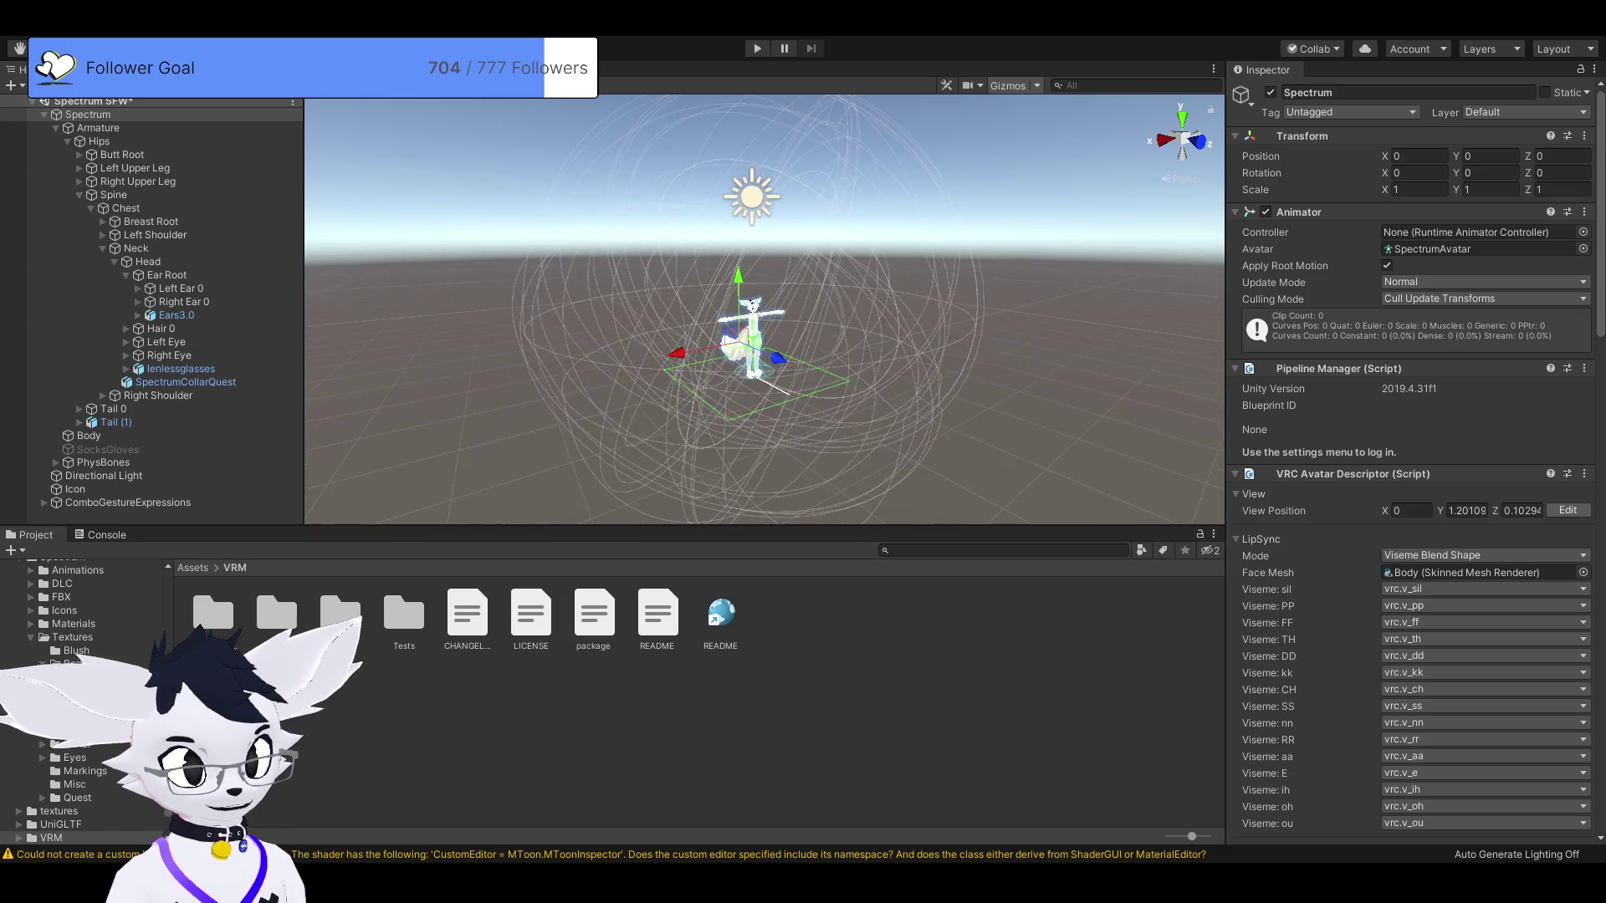
pyautogui.scroll(2, 752, 334)
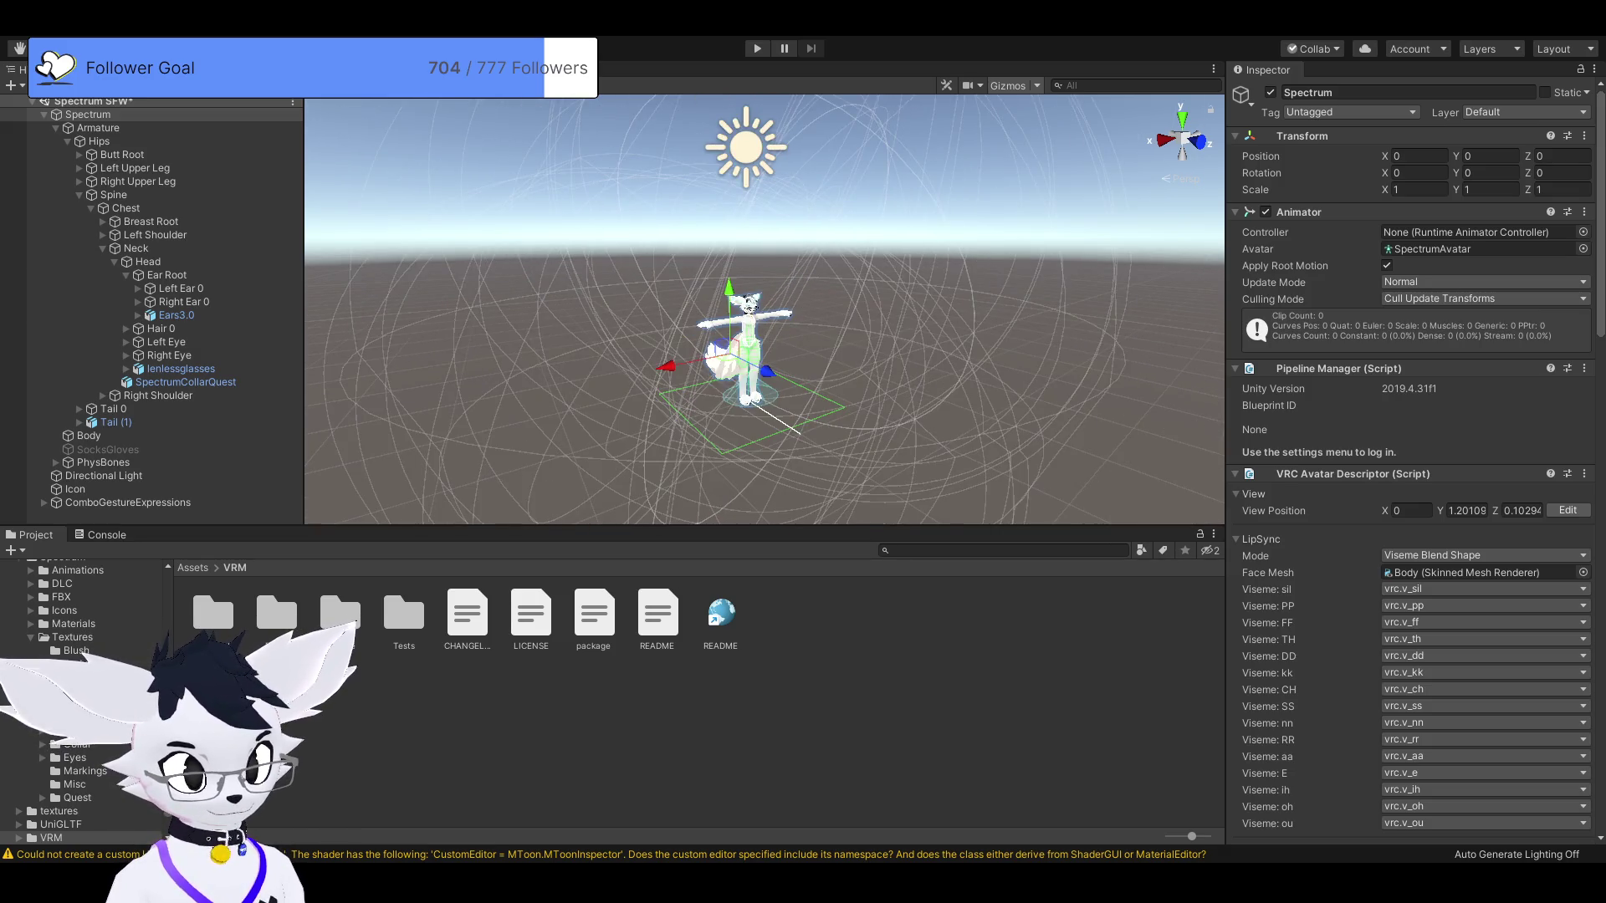
pyautogui.click(746, 147)
pyautogui.click(745, 200)
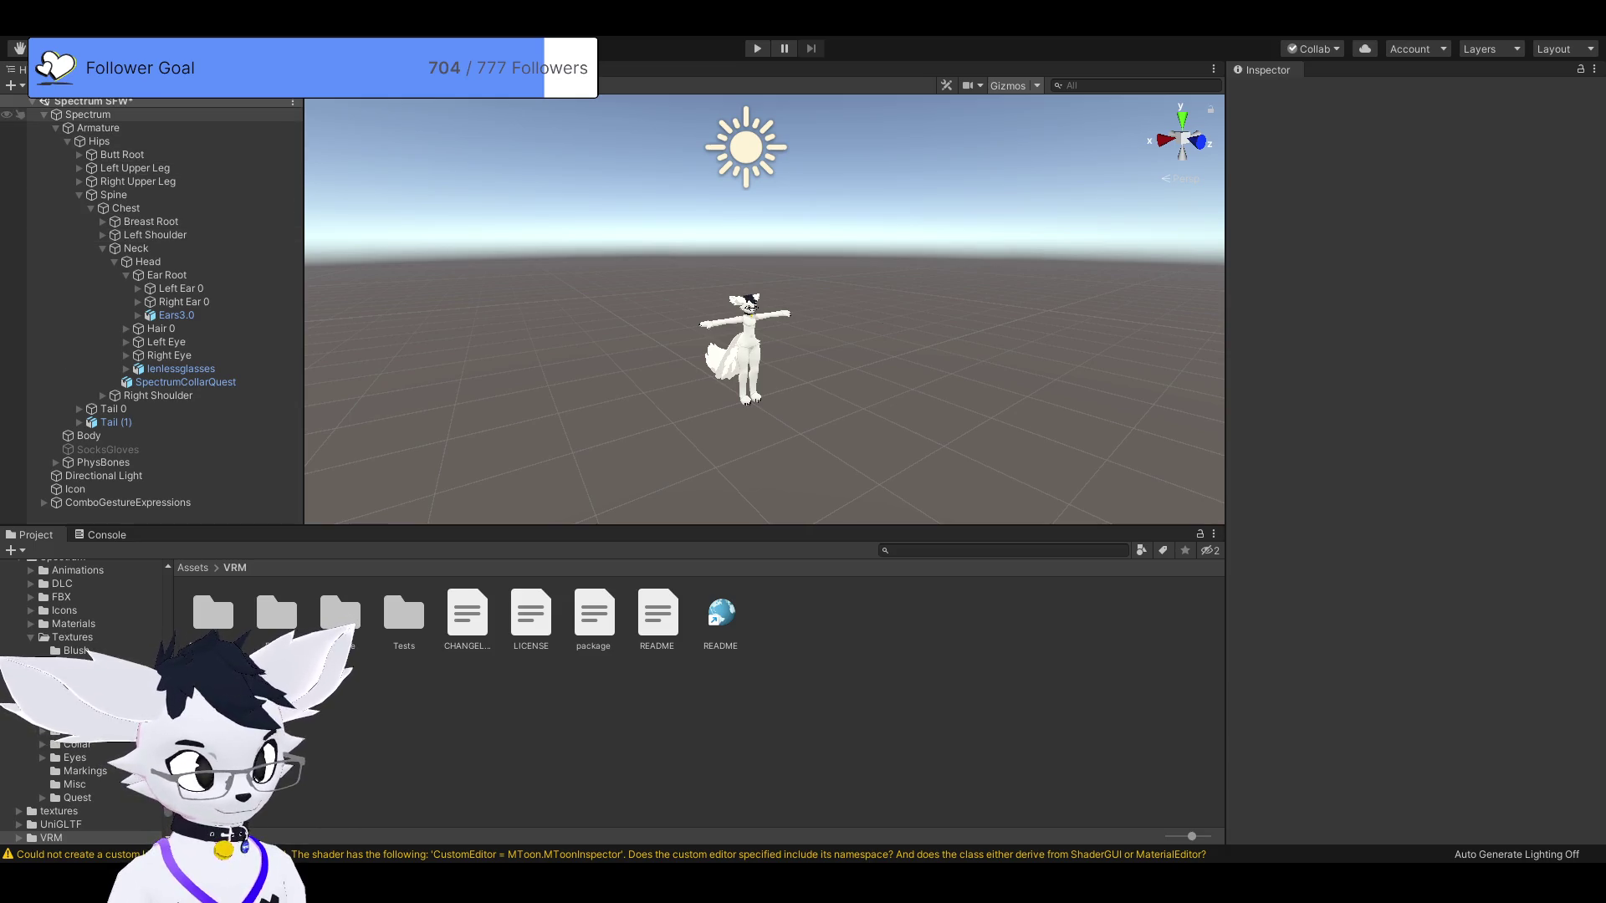
pyautogui.doubleClick(88, 115)
pyautogui.scroll(5, 753, 335)
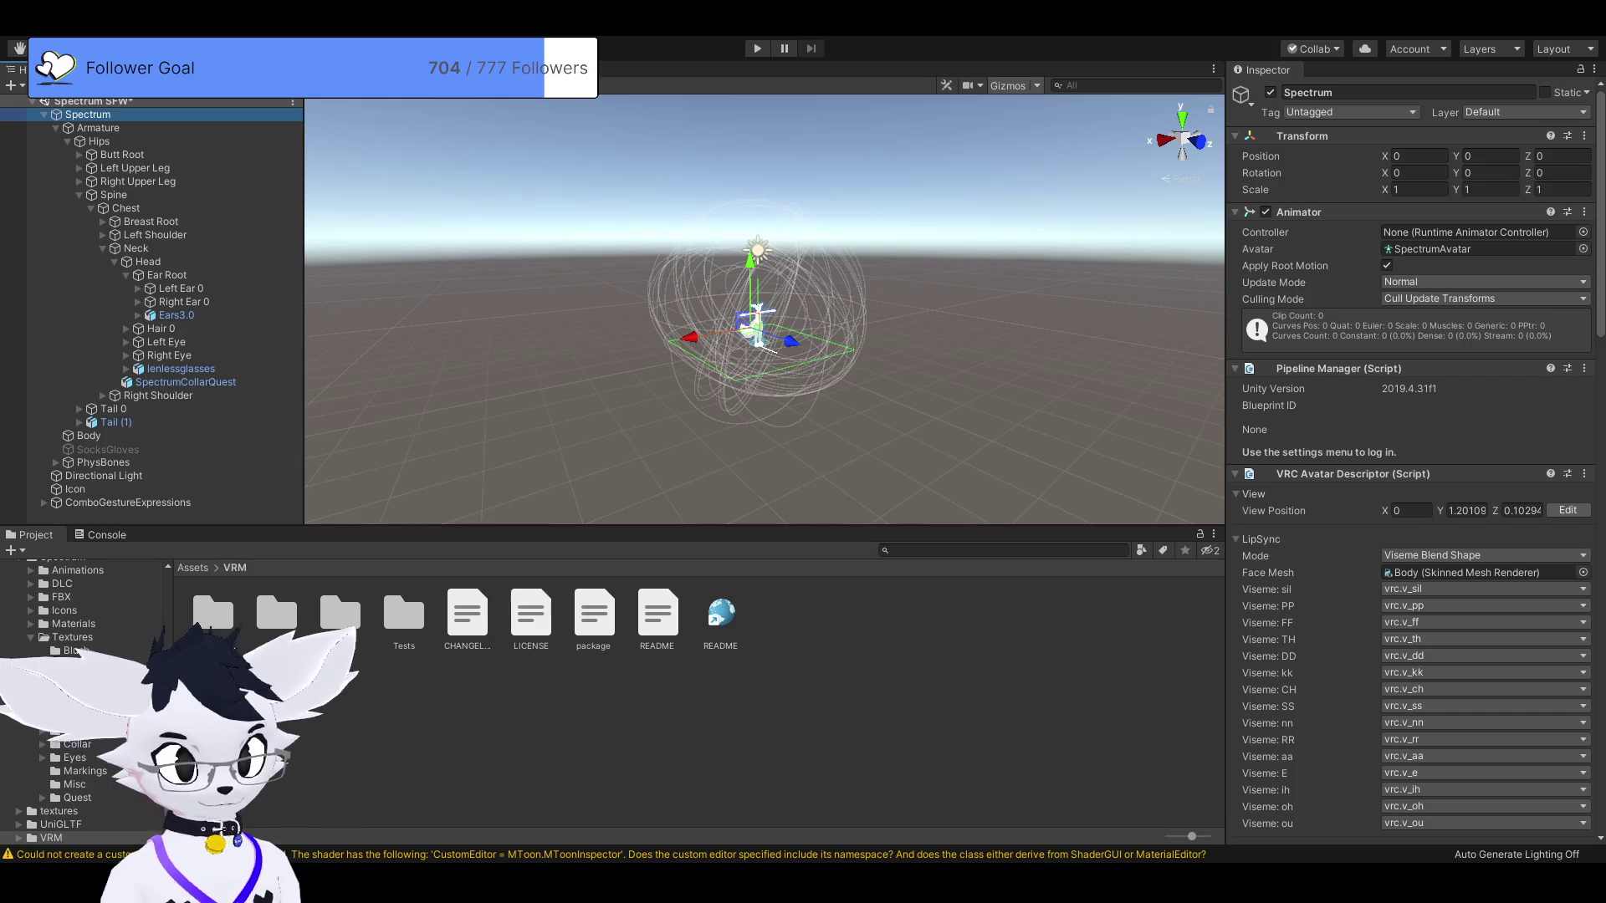
pyautogui.scroll(-3, 752, 335)
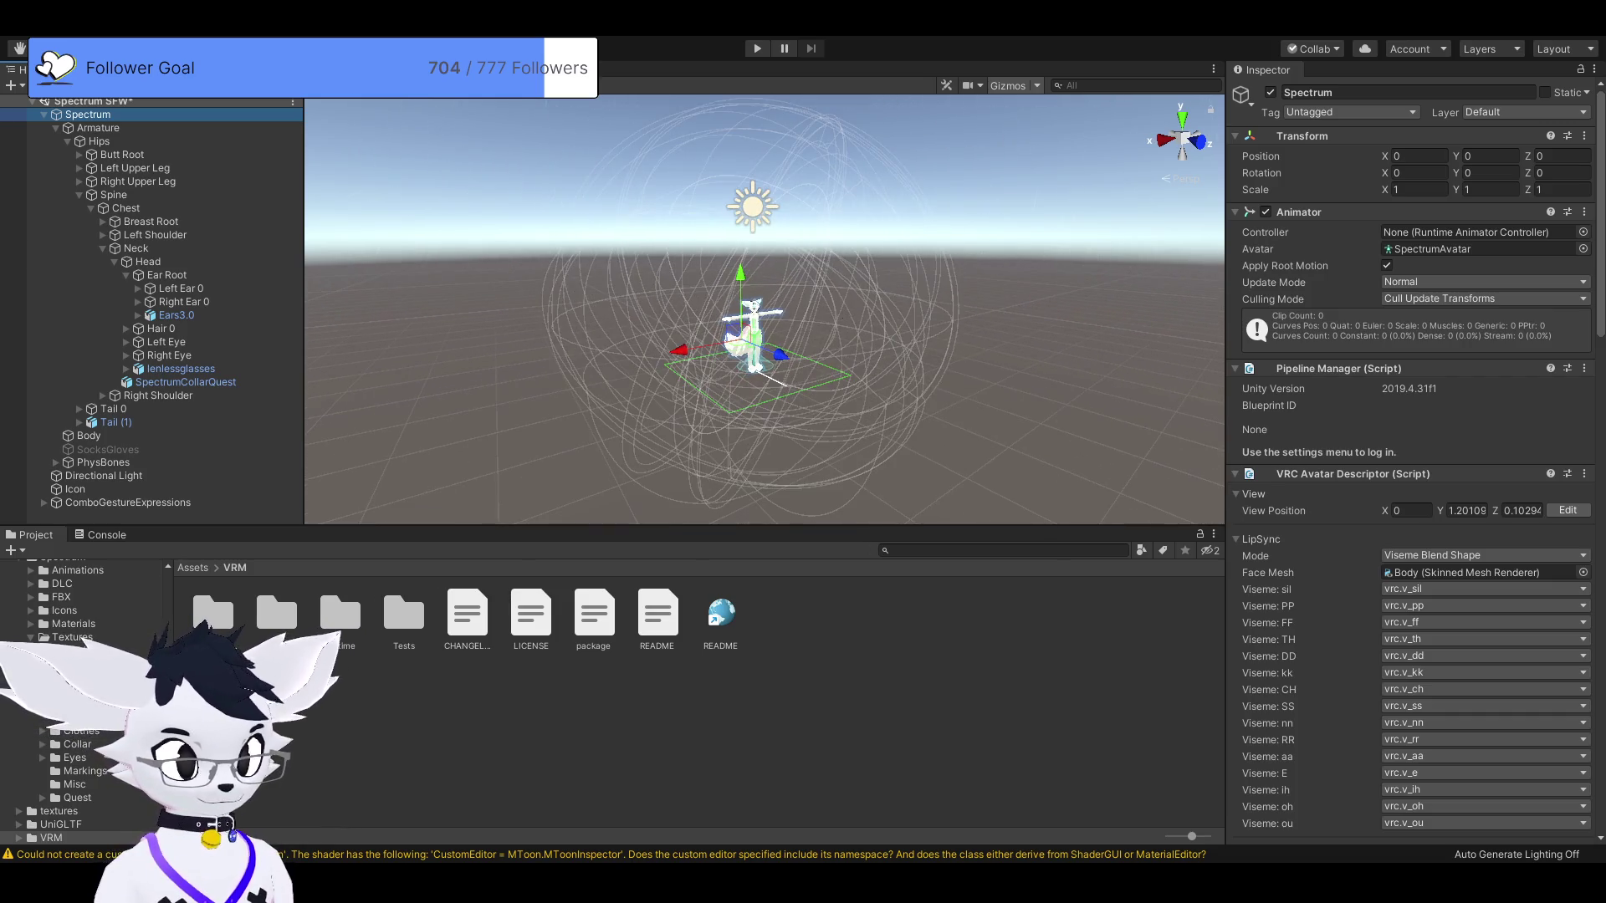
pyautogui.scroll(8, 753, 335)
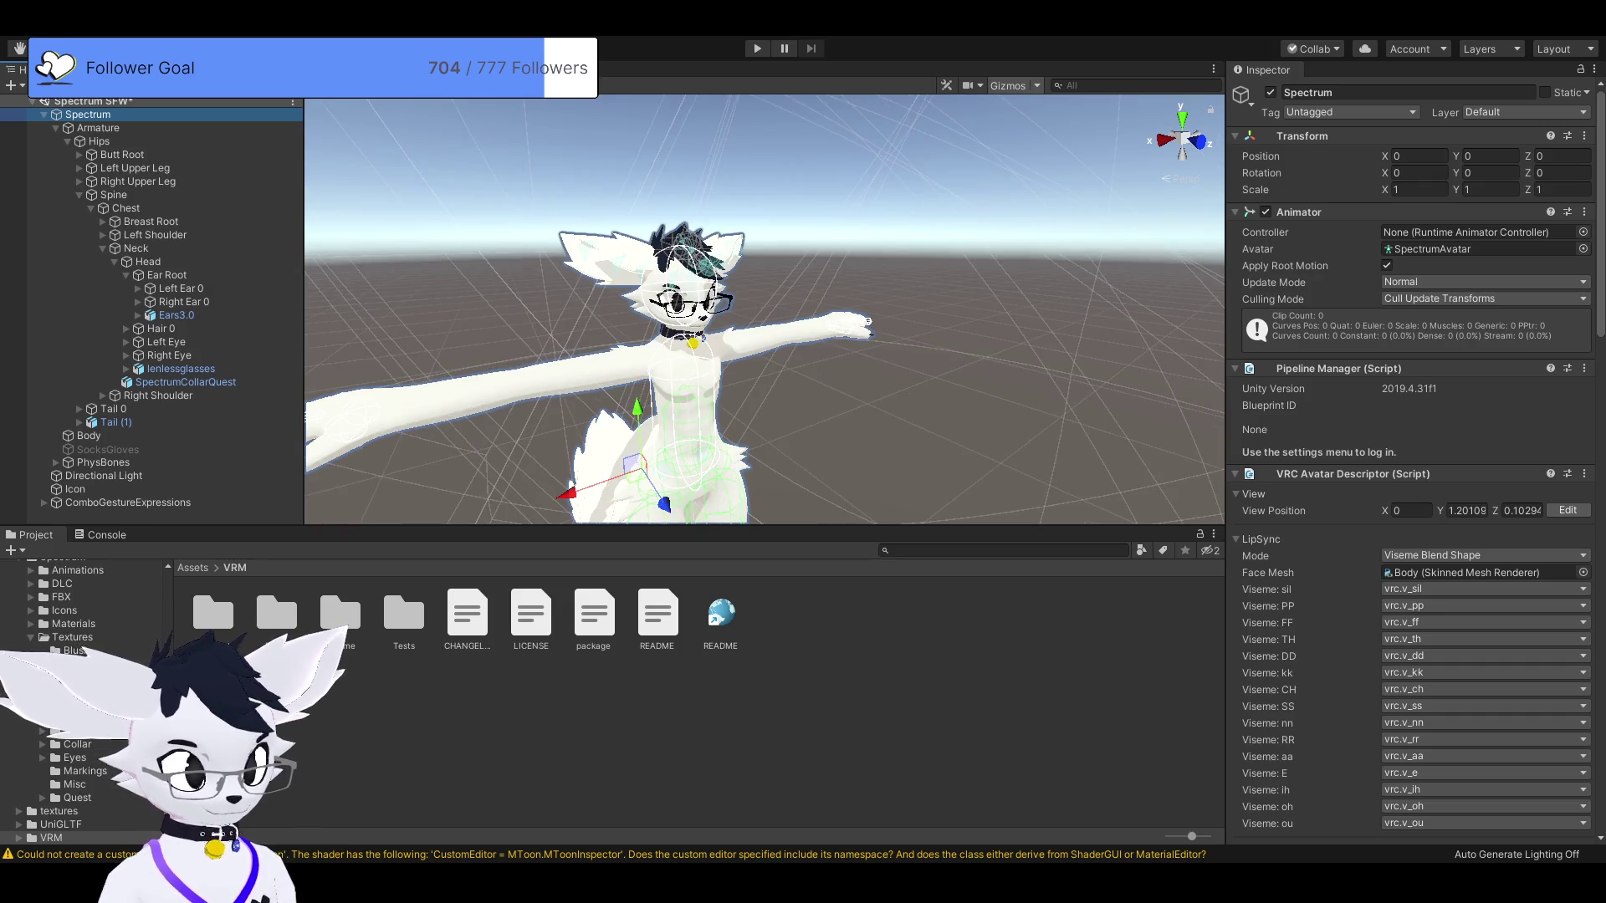
pyautogui.scroll(-8, 752, 335)
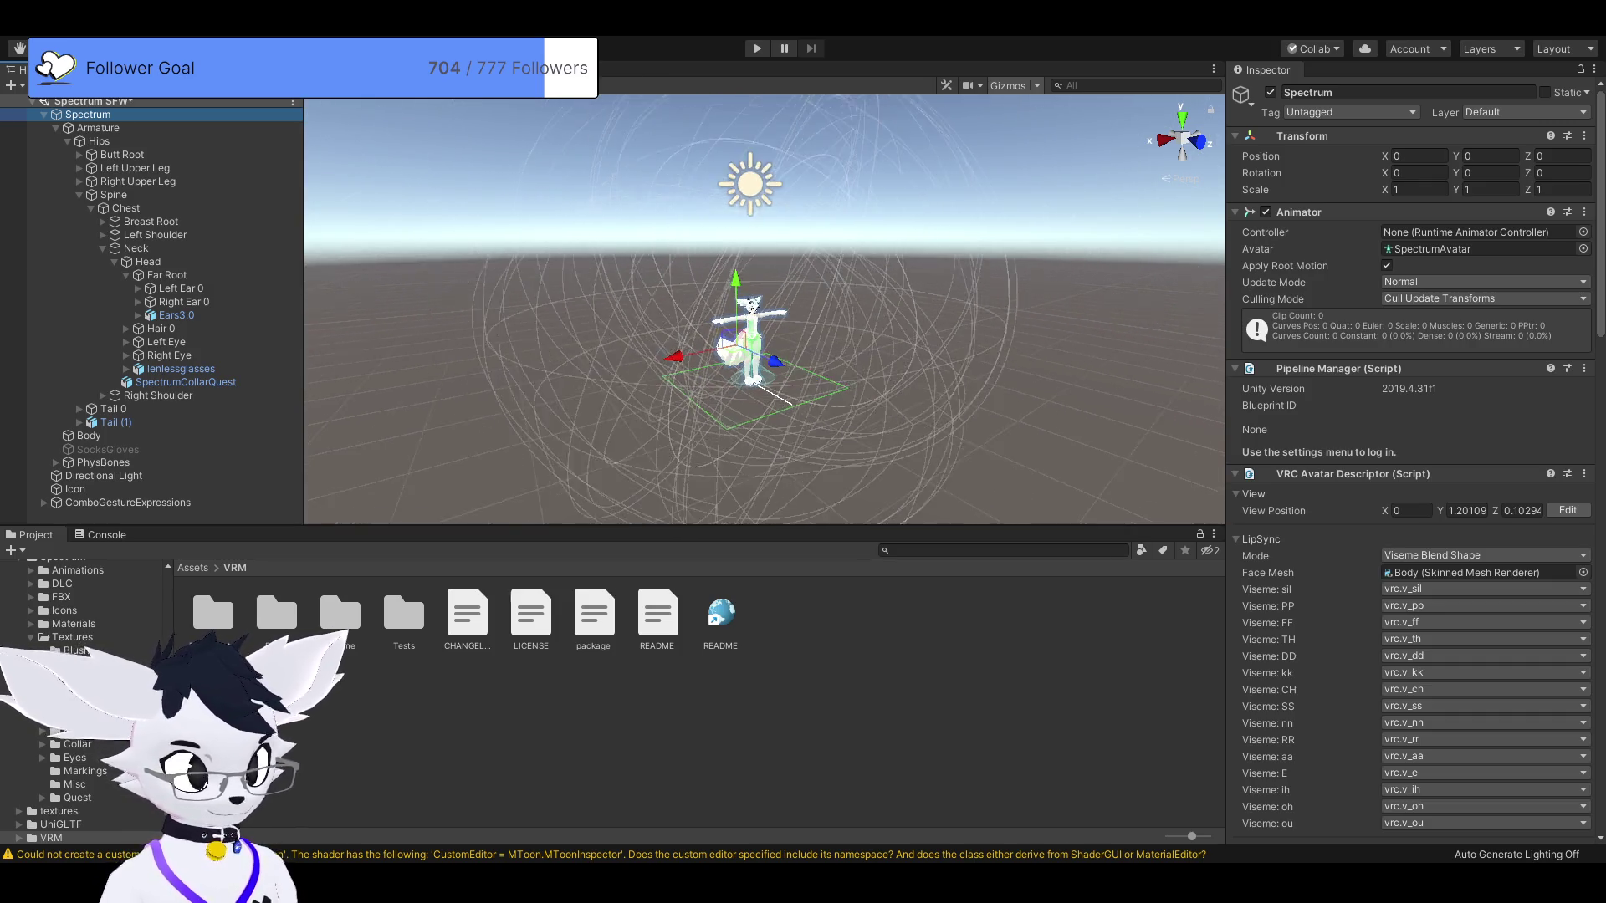
pyautogui.scroll(1, 753, 334)
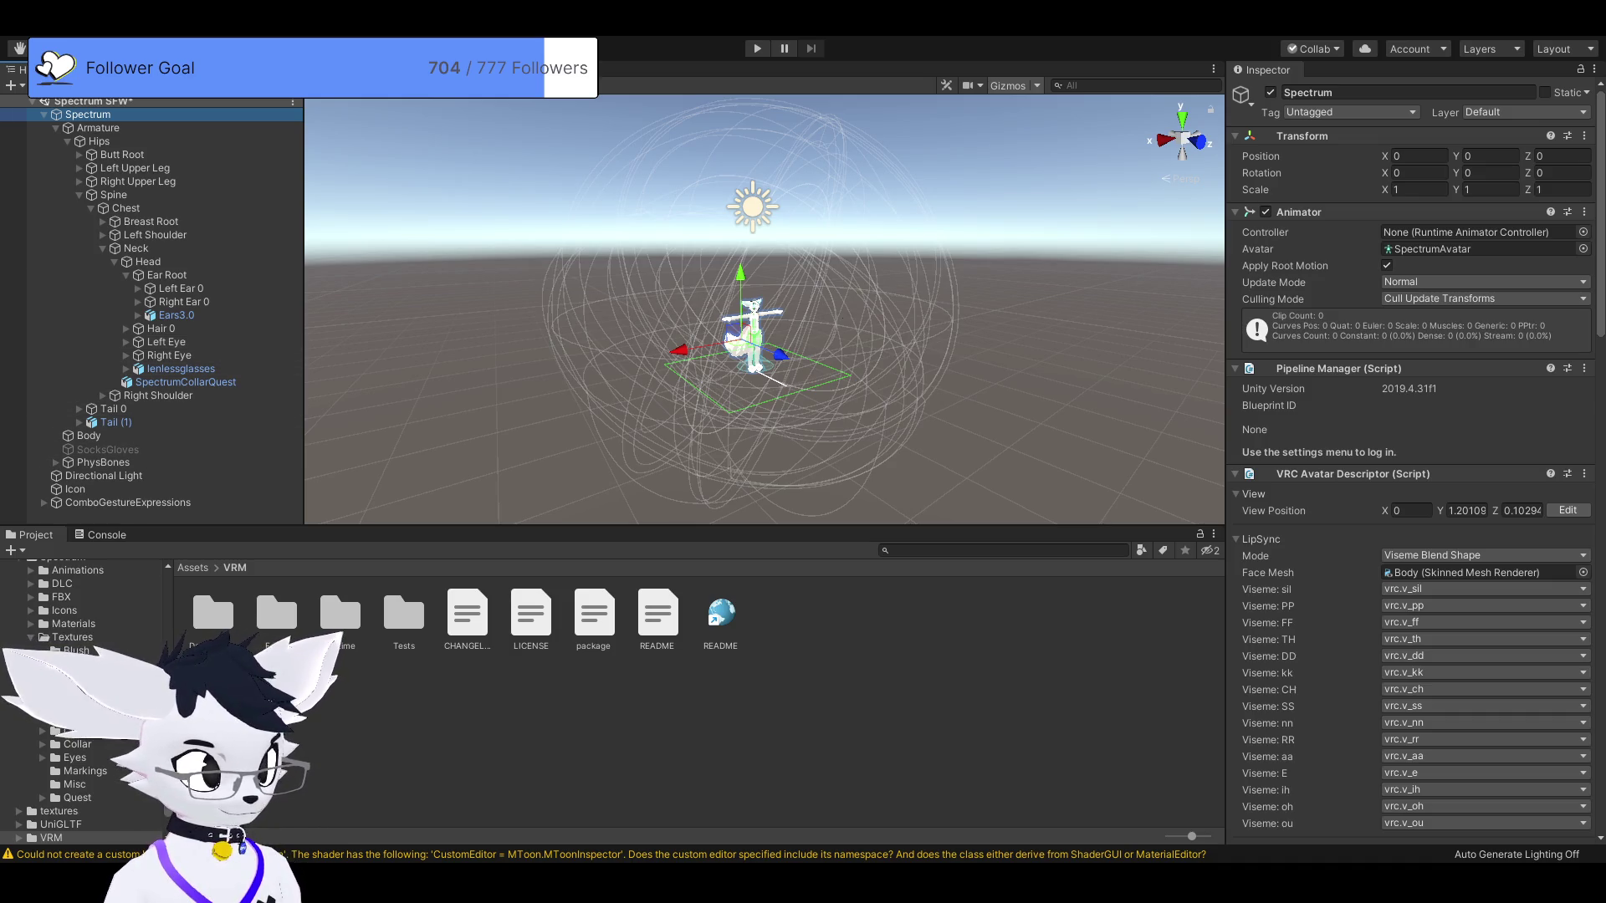
# Frame the Body mesh, then expand the Tail (1) and Ears3.0 accessories to inspect them.
pyautogui.click(920, 435)
pyautogui.scroll(2, 752, 335)
pyautogui.click(89, 436)
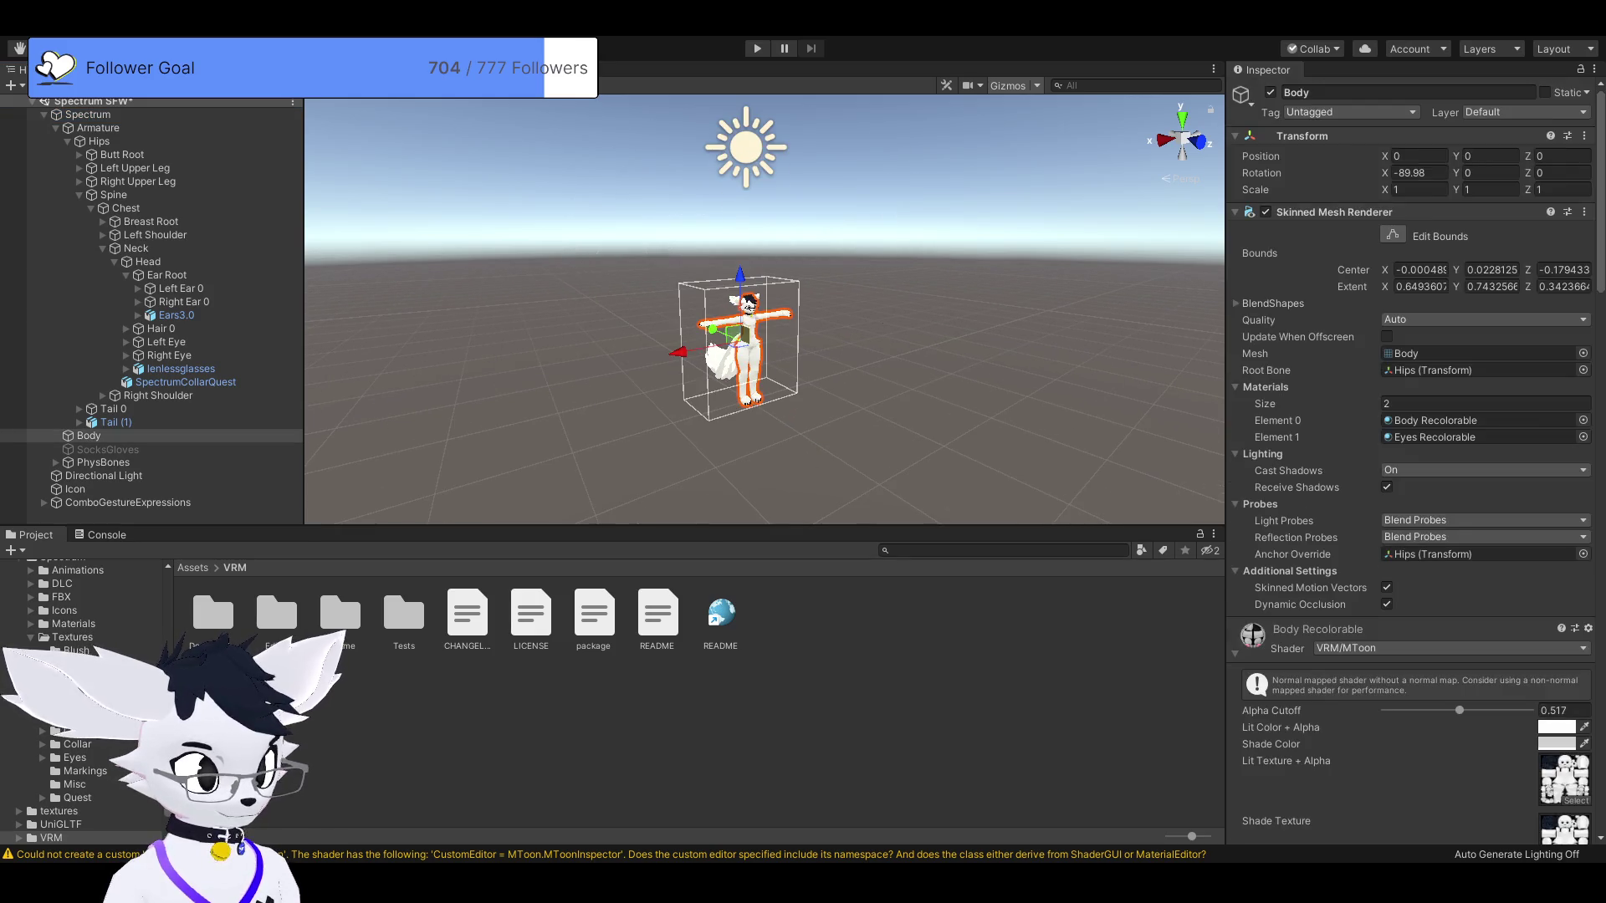
pyautogui.press('f')
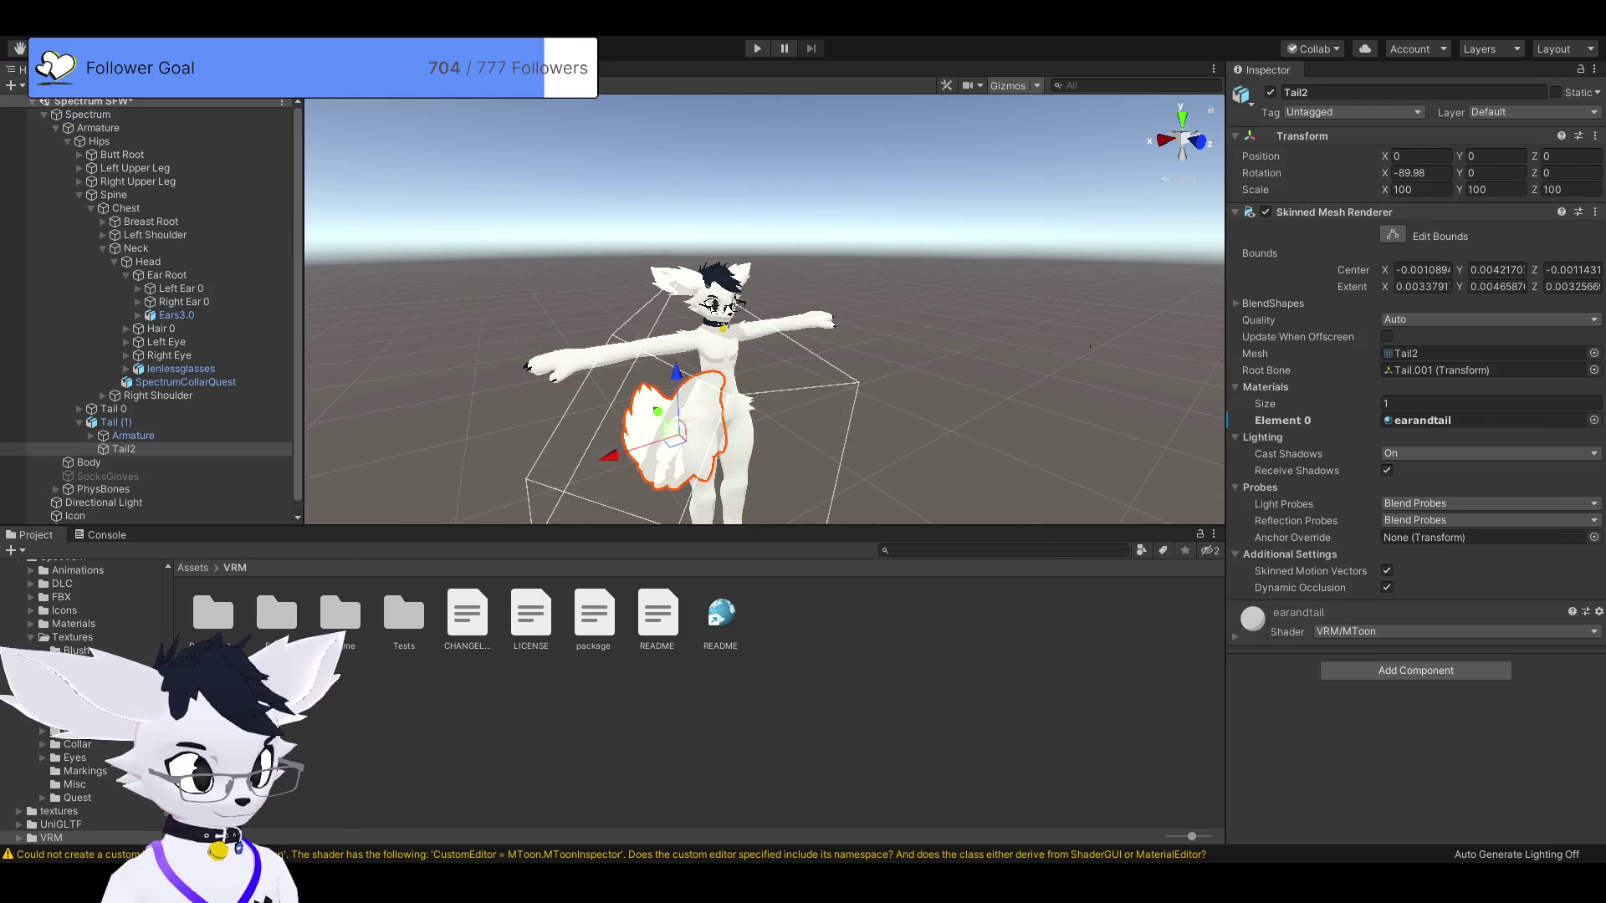
pyautogui.click(80, 423)
pyautogui.click(1089, 345)
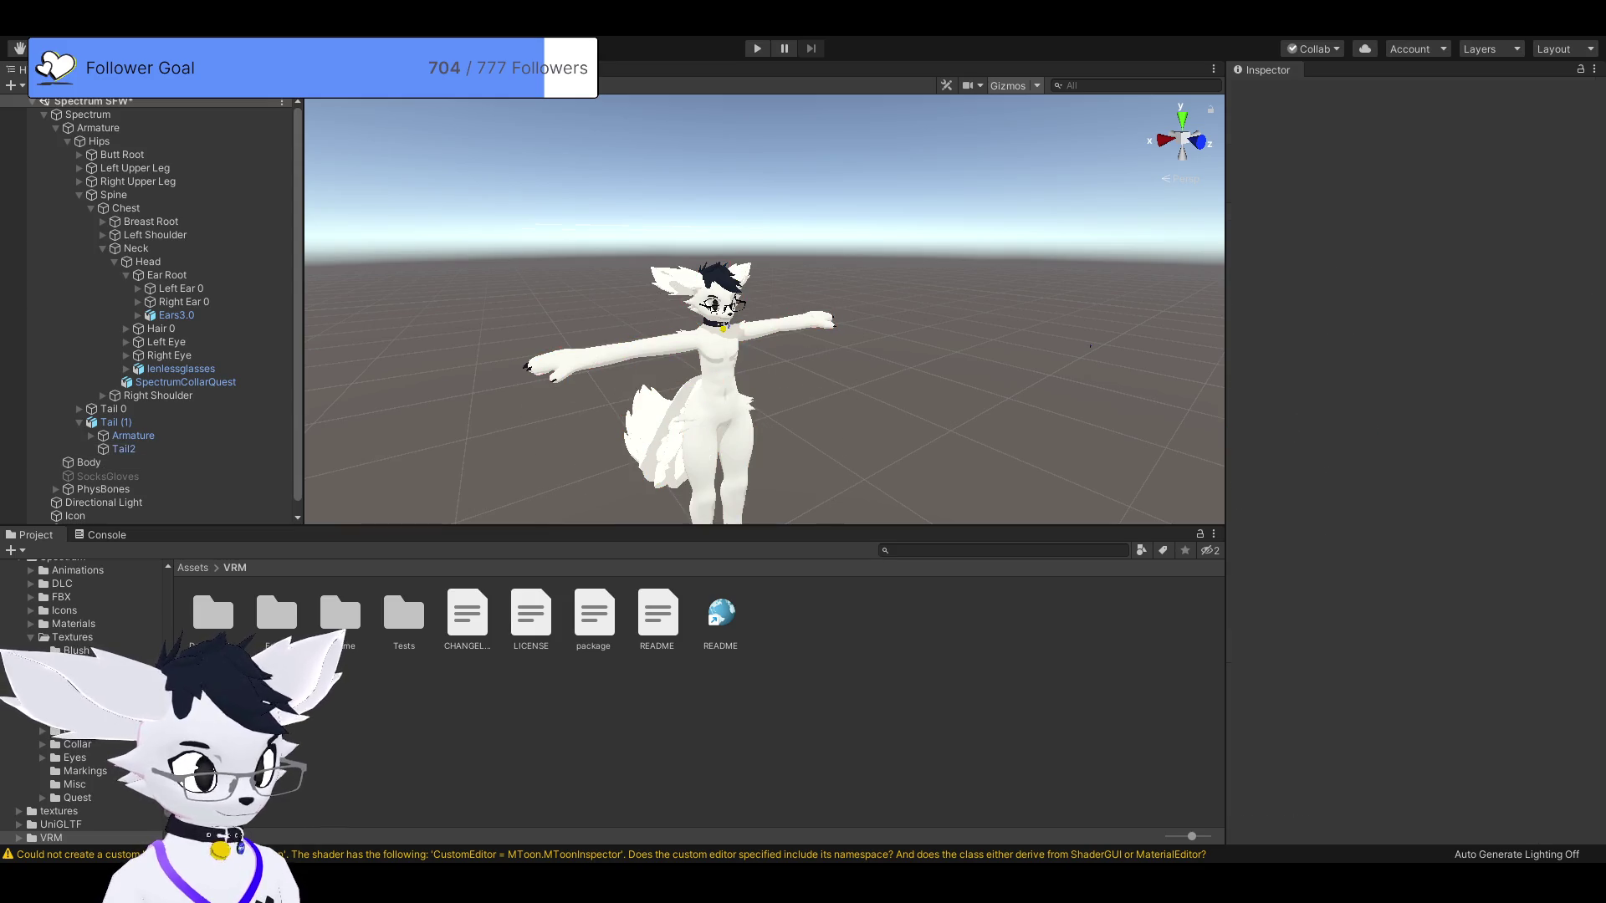
pyautogui.click(665, 280)
pyautogui.click(665, 281)
pyautogui.click(1089, 345)
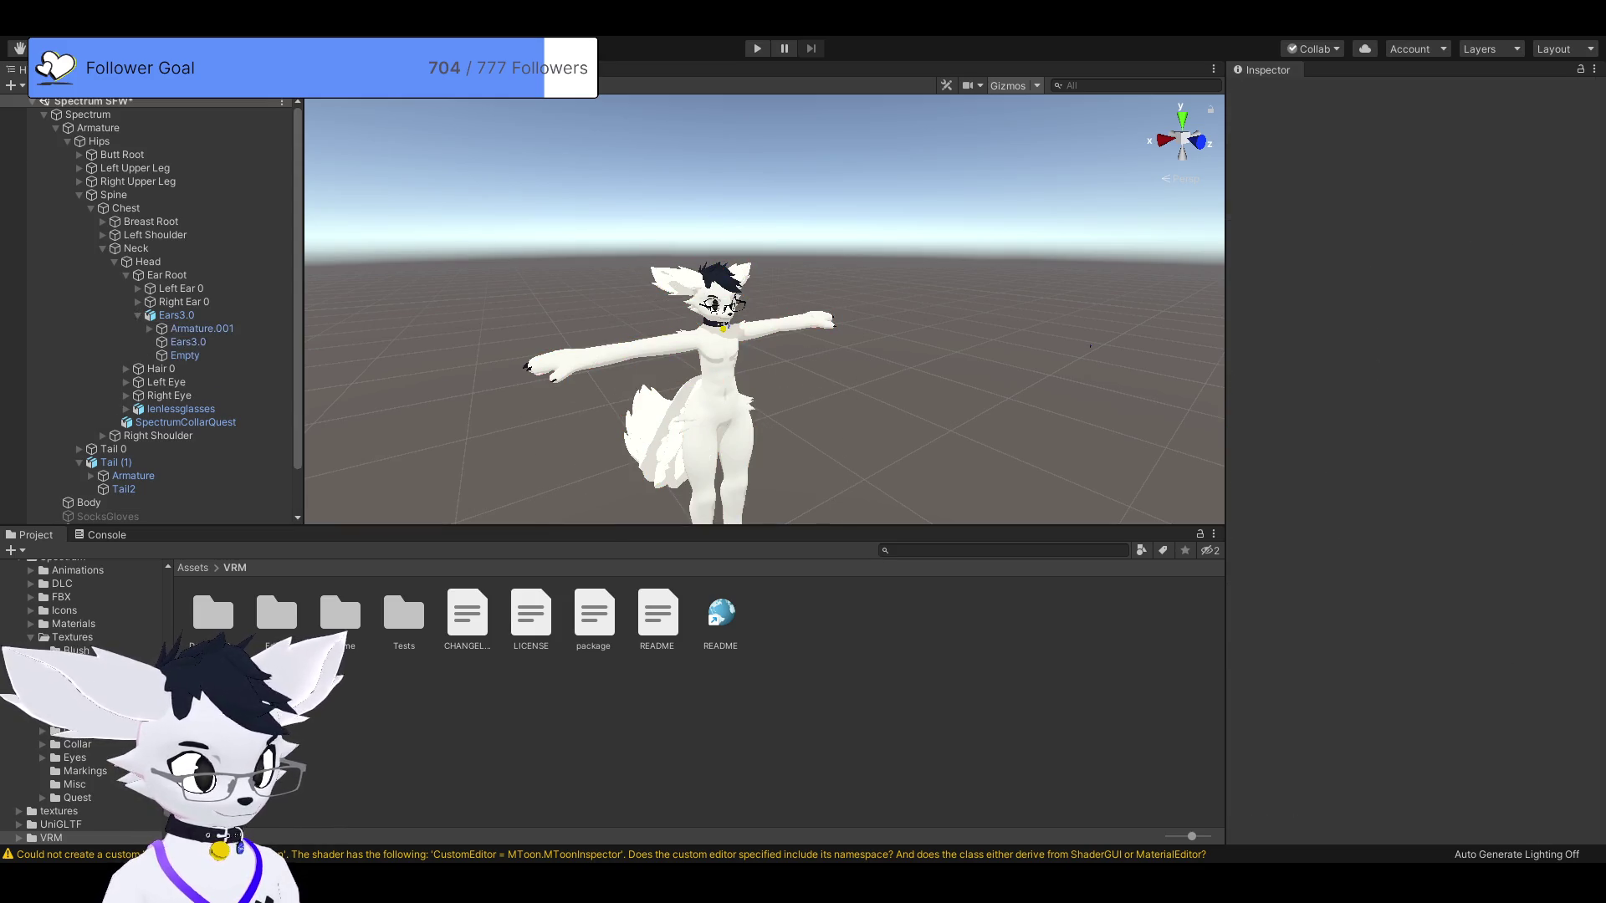
# Select Armature to show its Plane-shaped Phys Bone Collider rotated 90 on X.
pyautogui.click(711, 368)
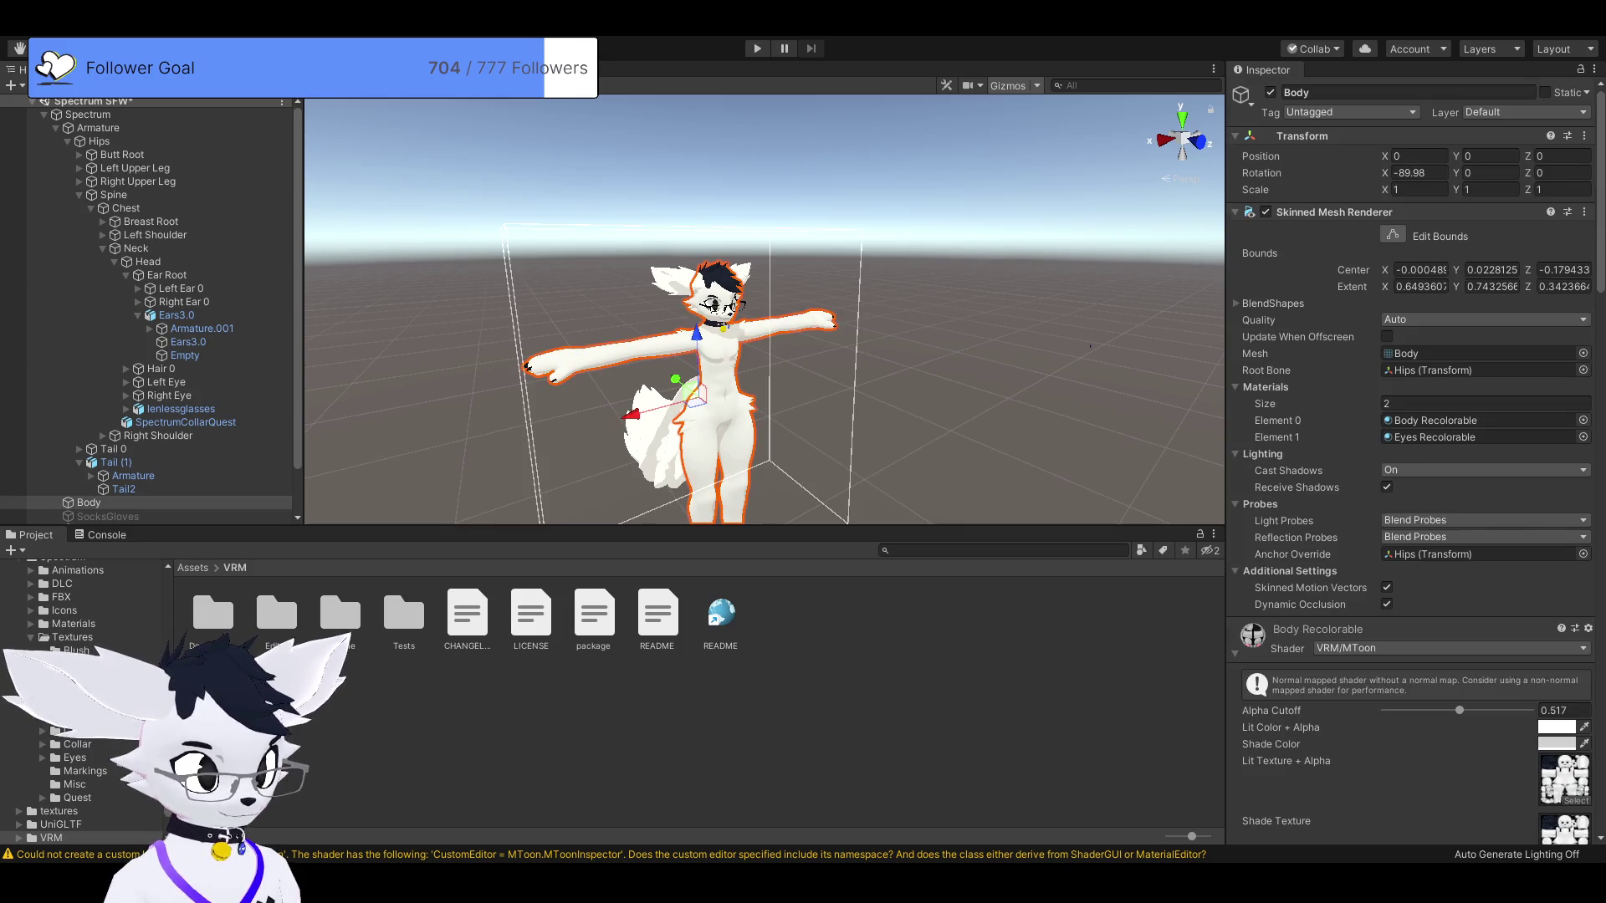
pyautogui.click(1089, 345)
pyautogui.hotkey('ctrl', 'z')
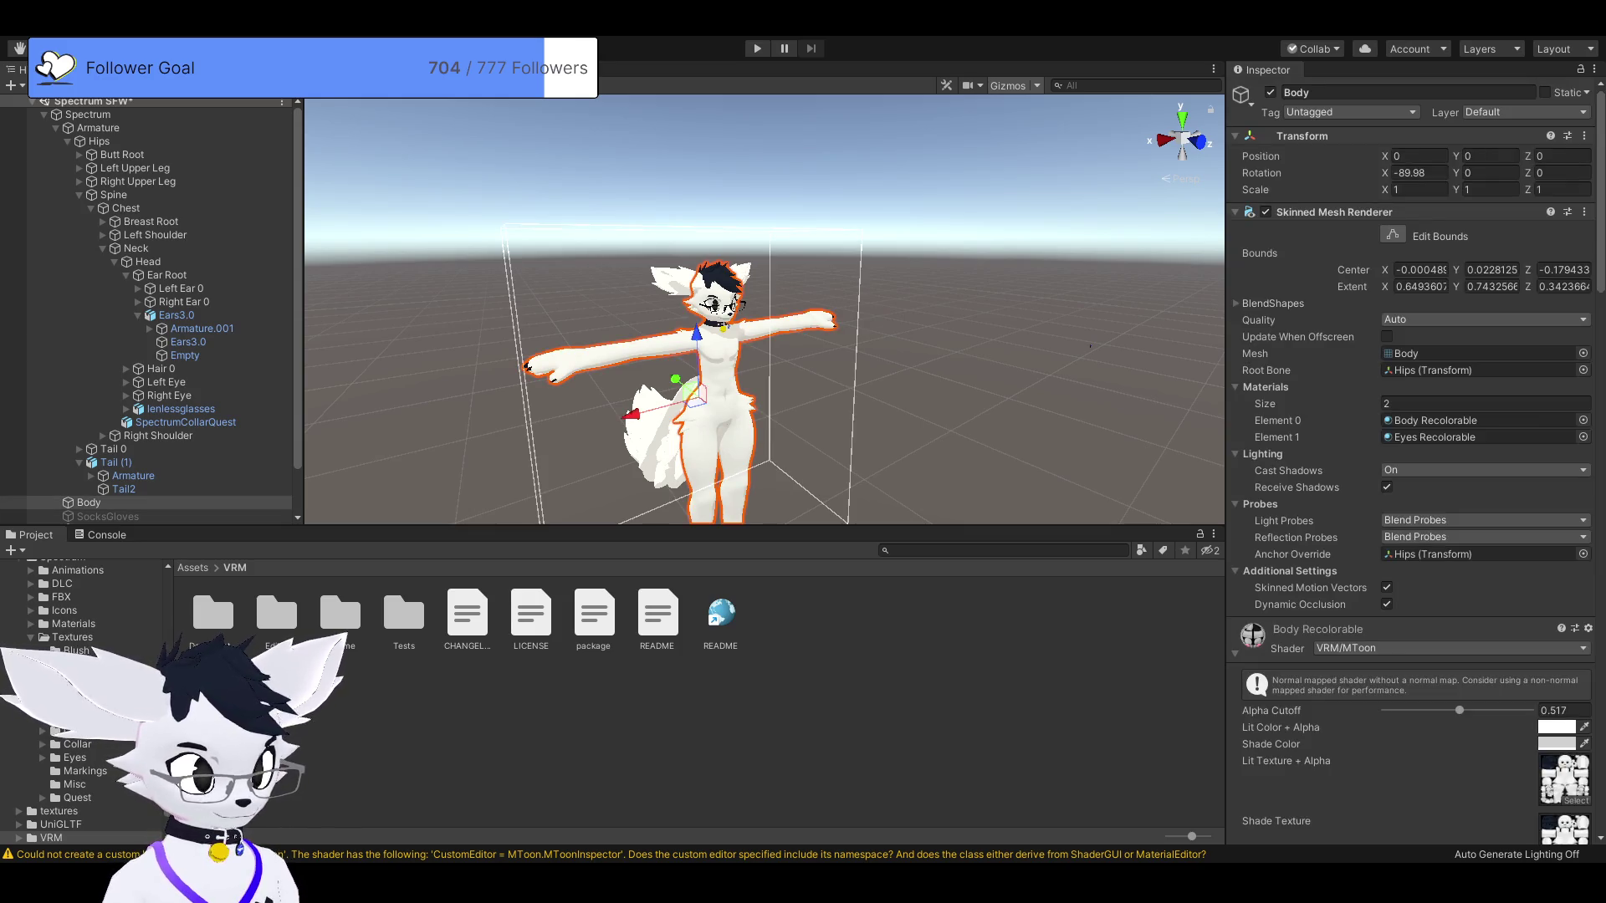
pyautogui.click(1090, 345)
pyautogui.hotkey('ctrl', 'z')
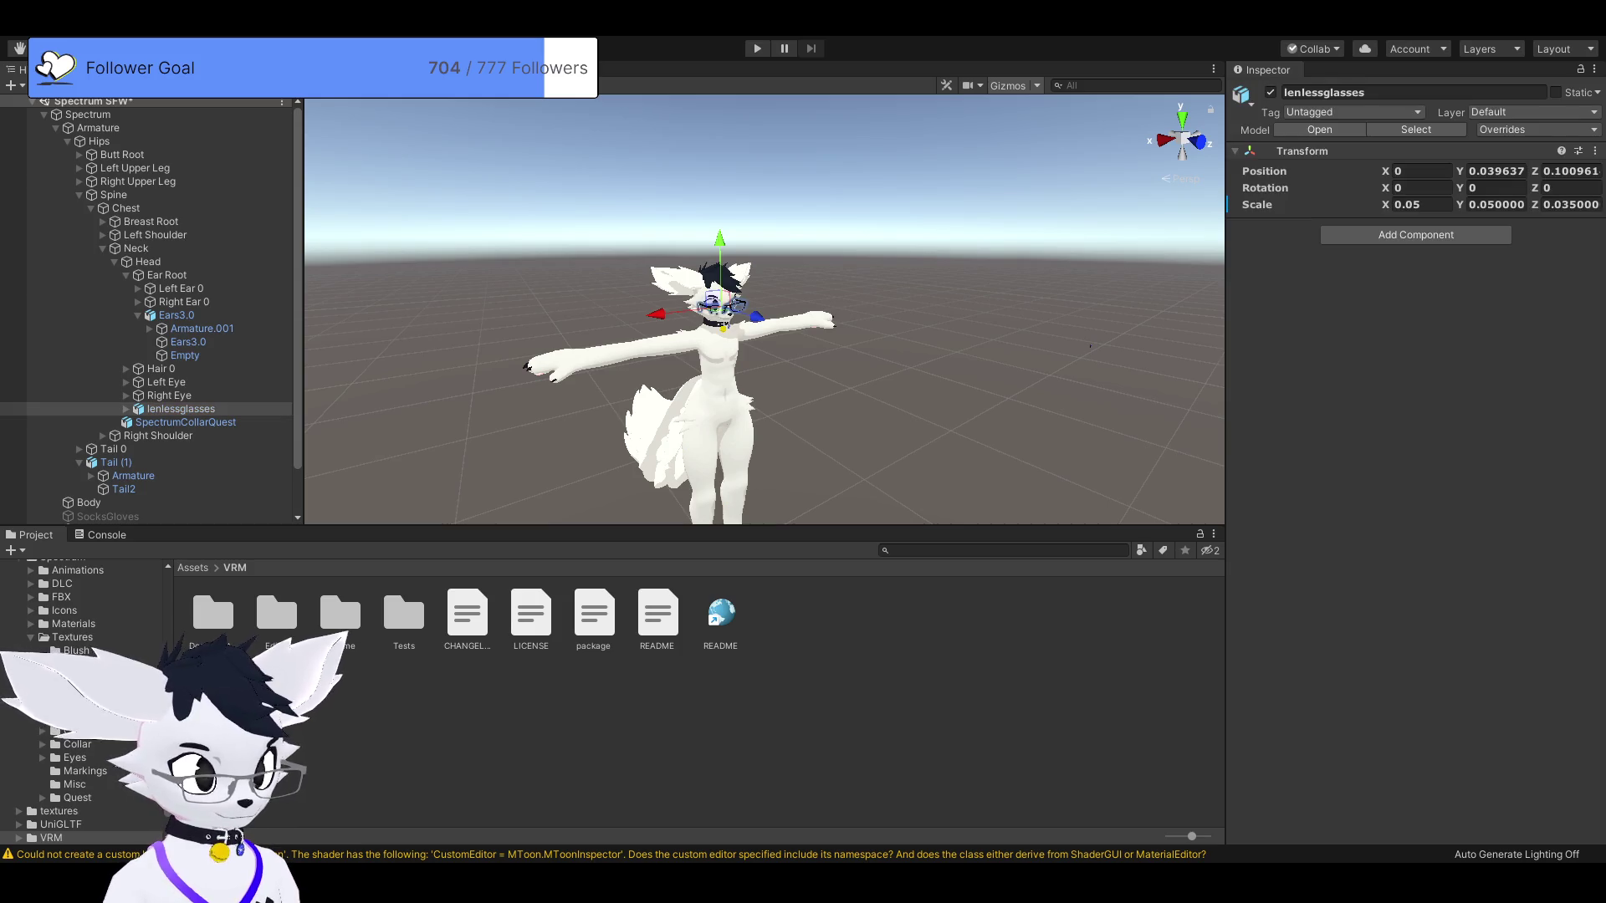
pyautogui.click(1089, 345)
pyautogui.scroll(3, 1089, 345)
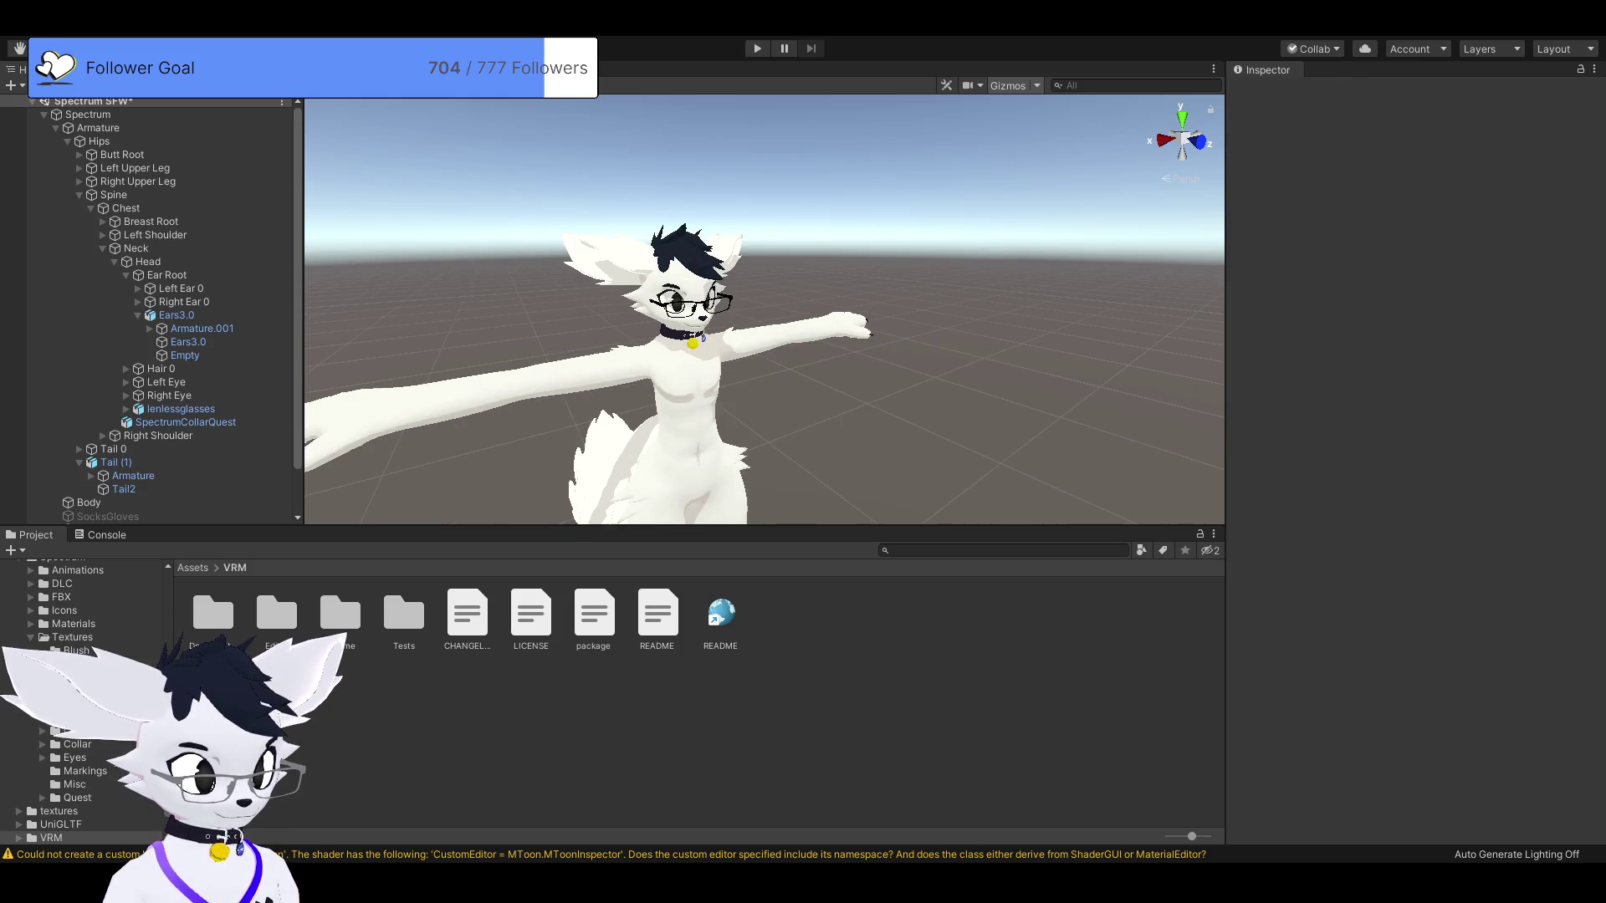
pyautogui.hotkey('ctrl', 'z')
pyautogui.click(1089, 345)
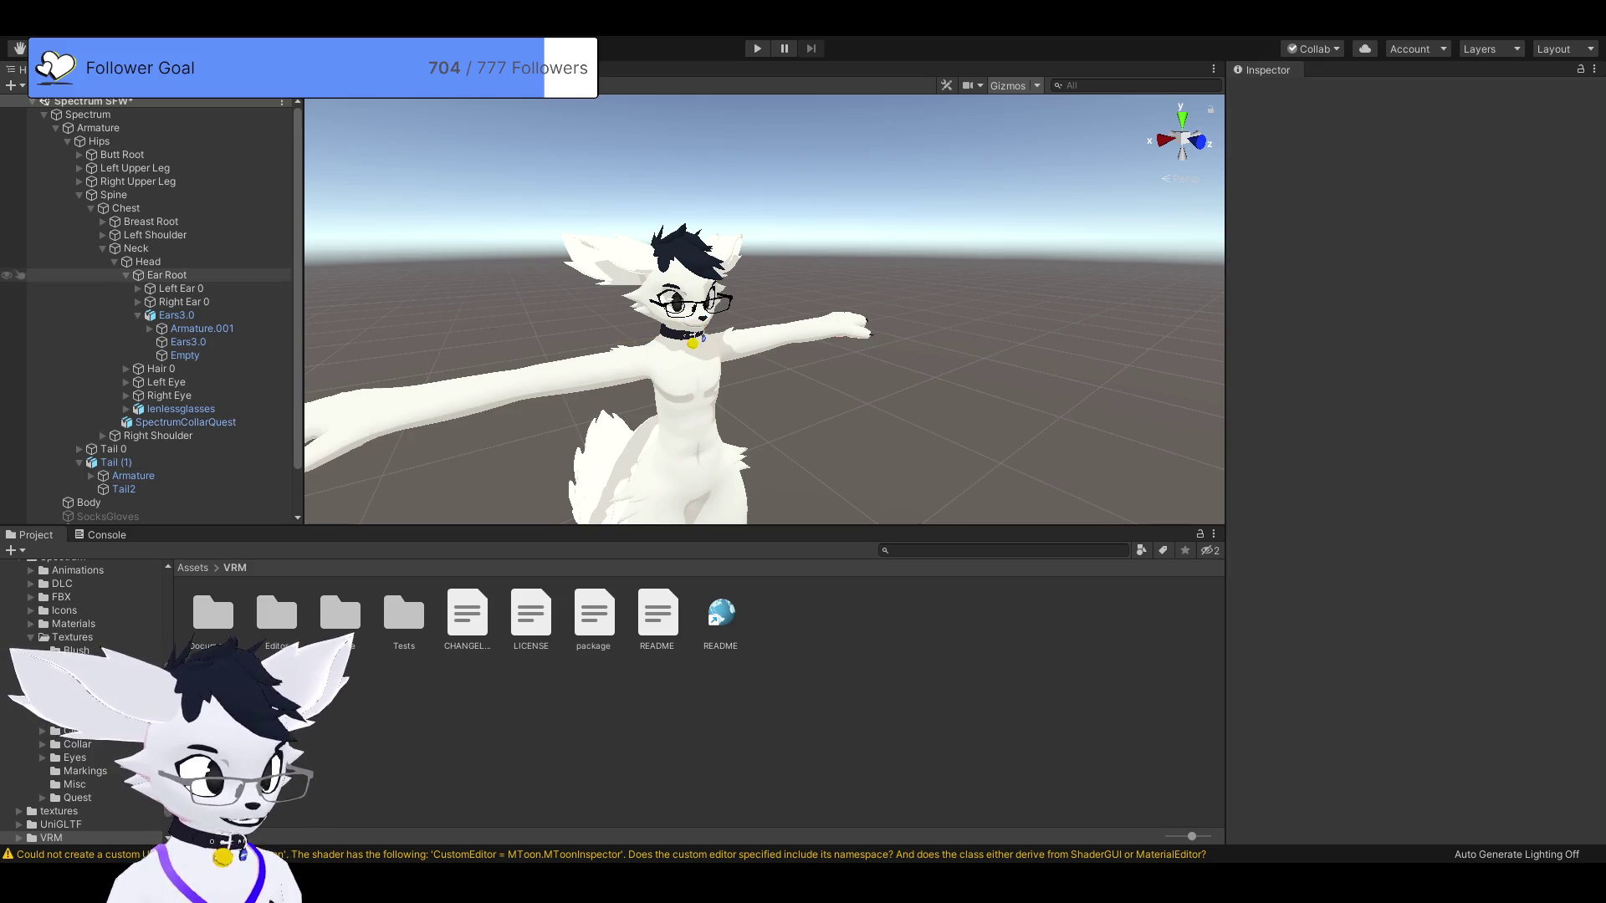
pyautogui.click(98, 128)
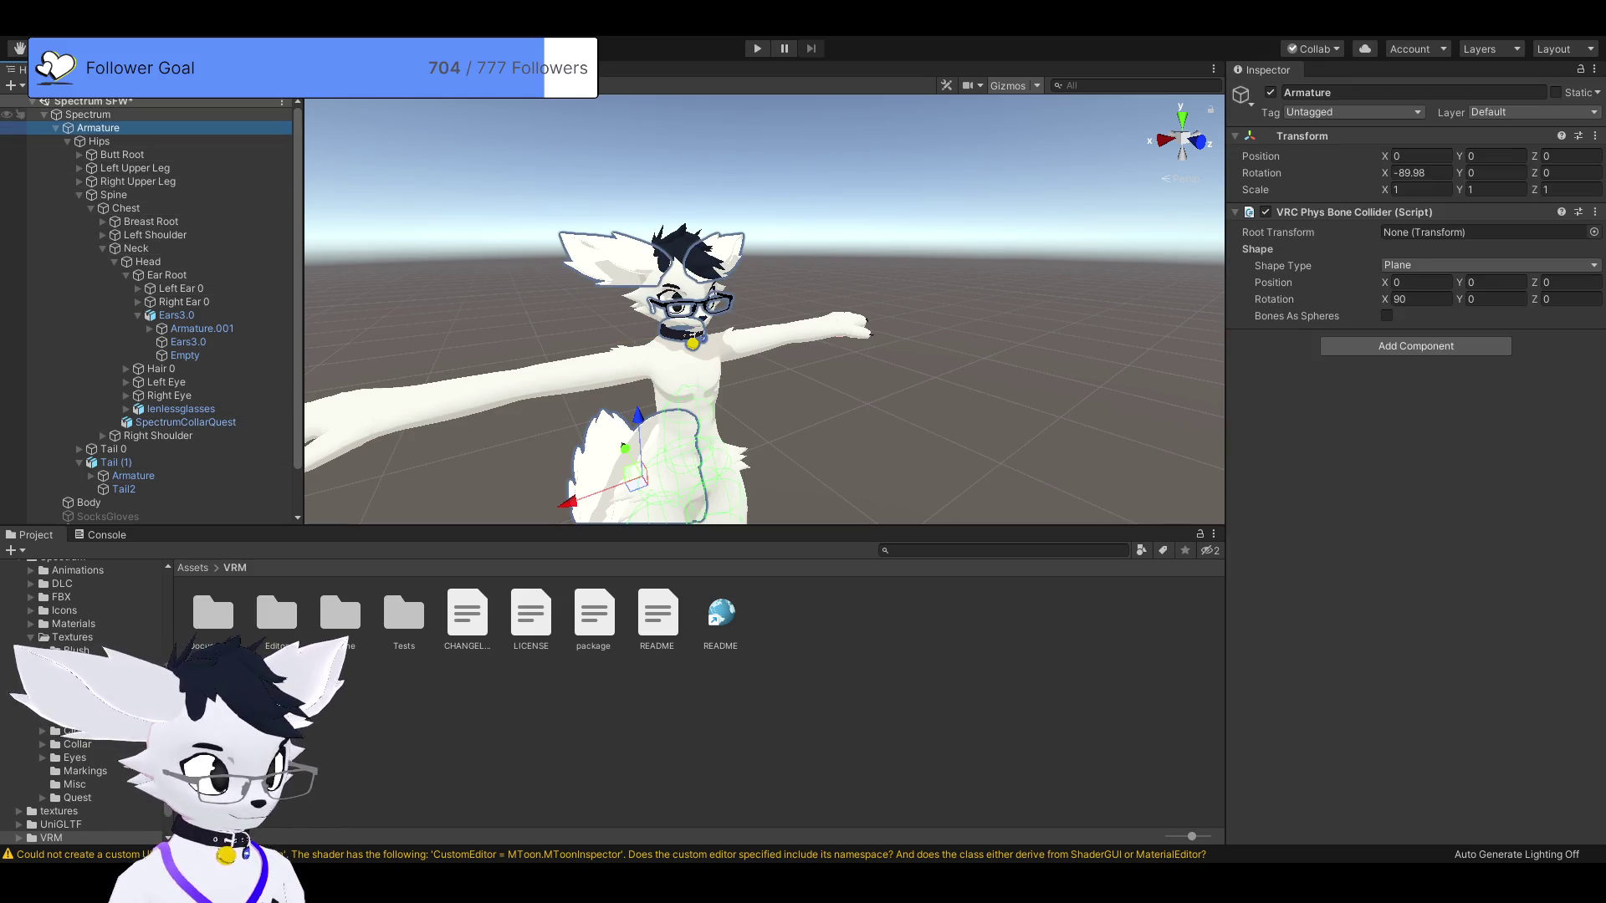
# Select the Spectrum avatar root and scroll through its Animator and Avatar Descriptor components.
pyautogui.click(88, 115)
pyautogui.scroll(-5, 868, 322)
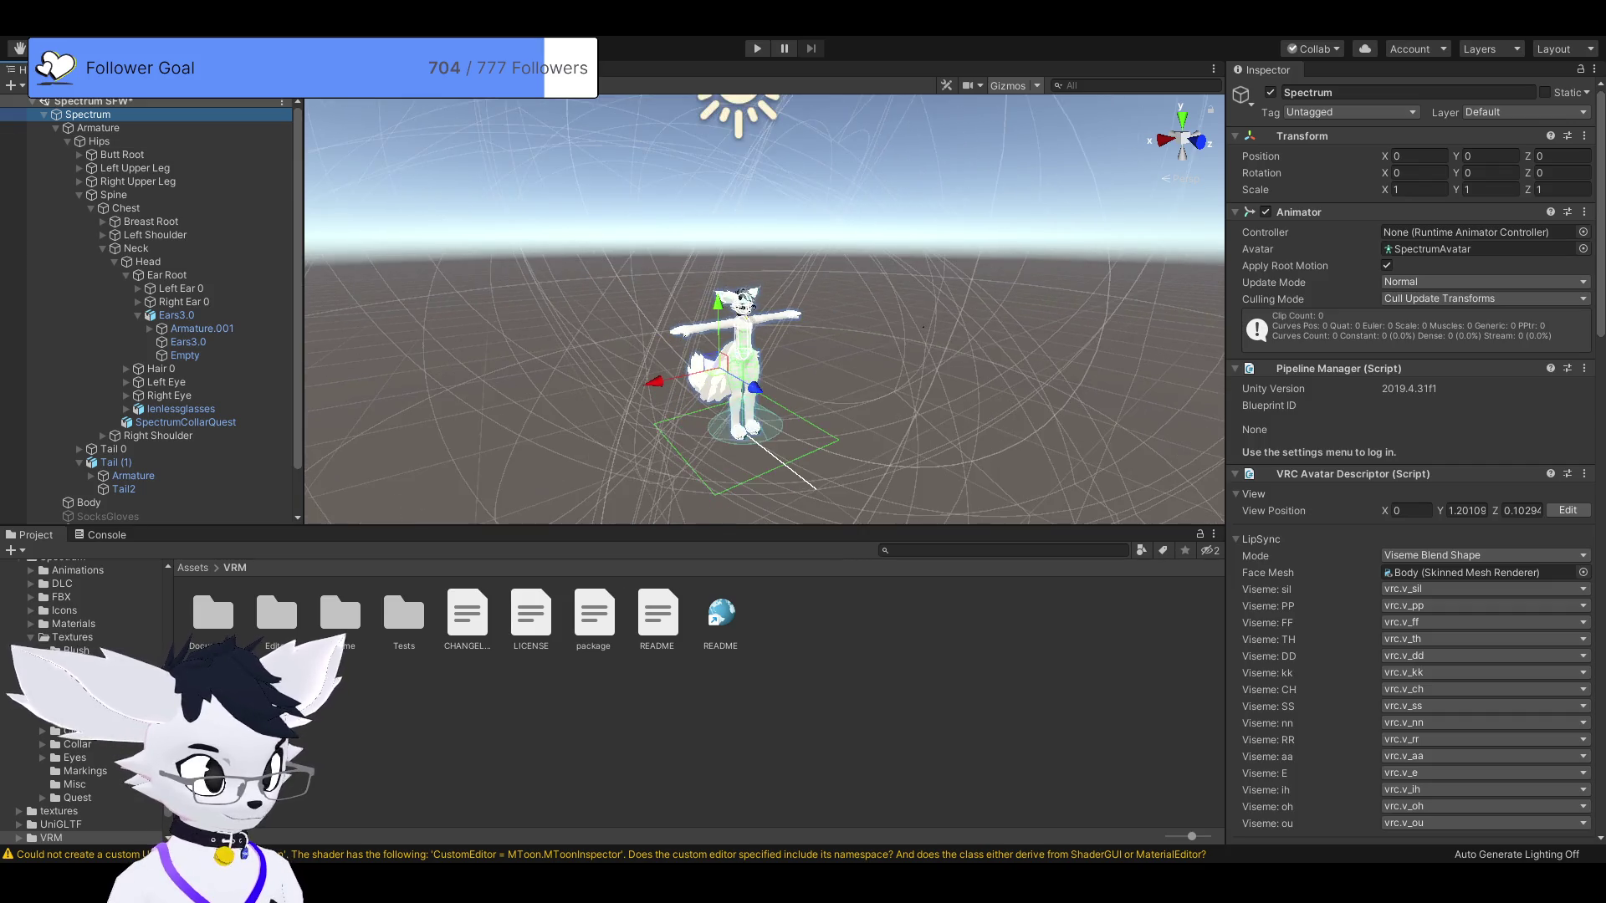
pyautogui.scroll(10, 969, 333)
pyautogui.scroll(-5, 968, 334)
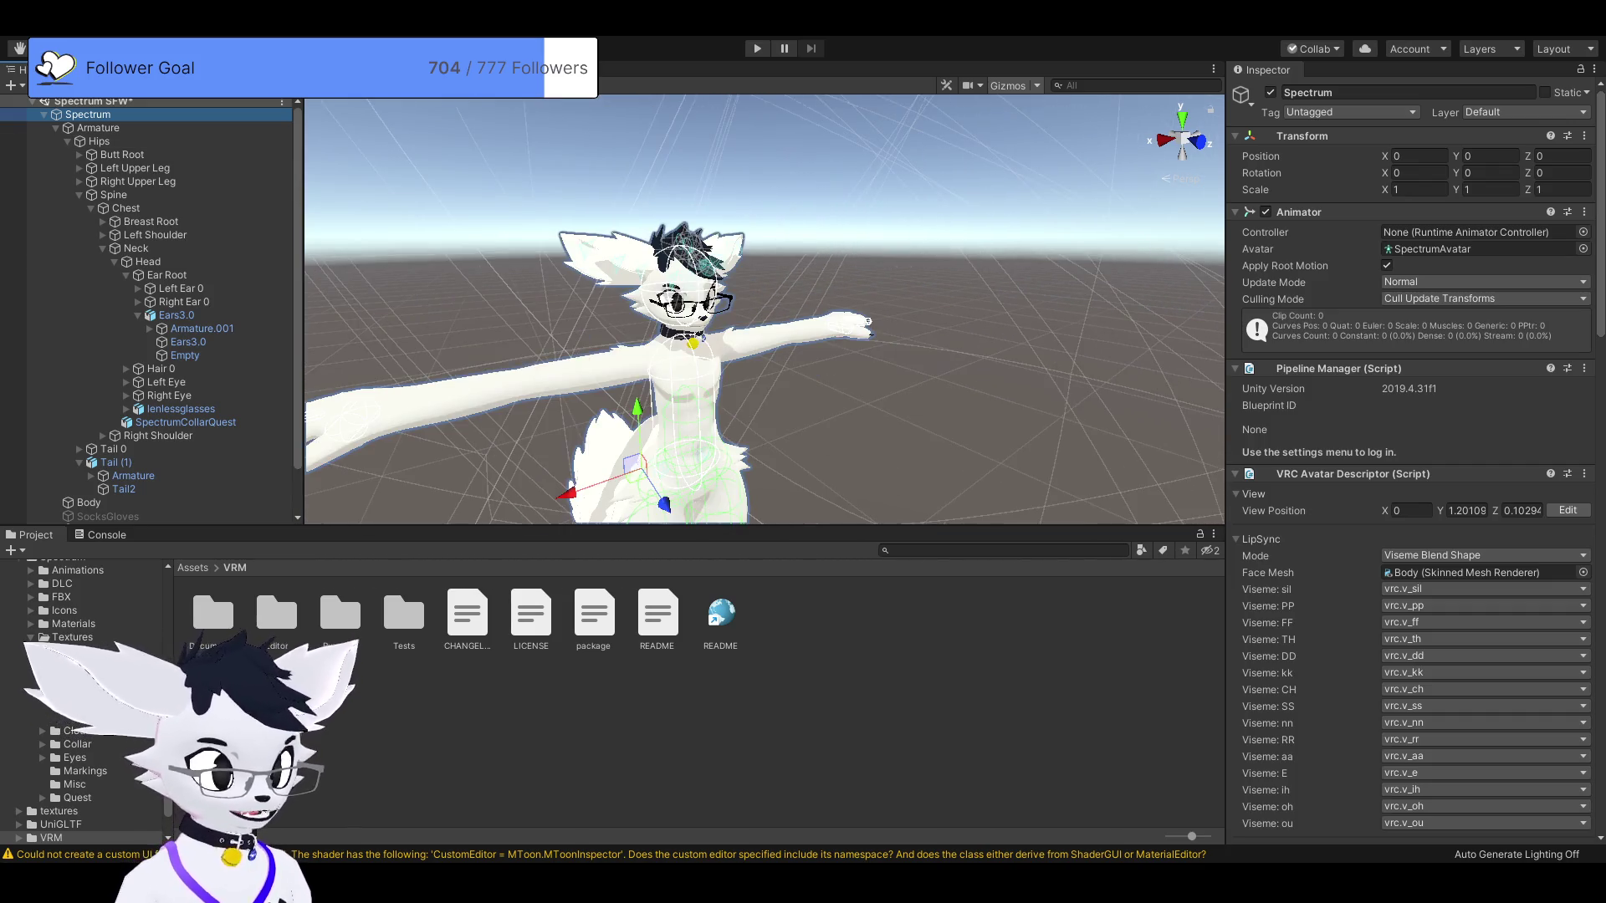
# Orbit the view around the avatar's ear and hair, then frame the whole avatar.
pyautogui.moveTo(868, 322); pyautogui.dragTo(1104, 377)
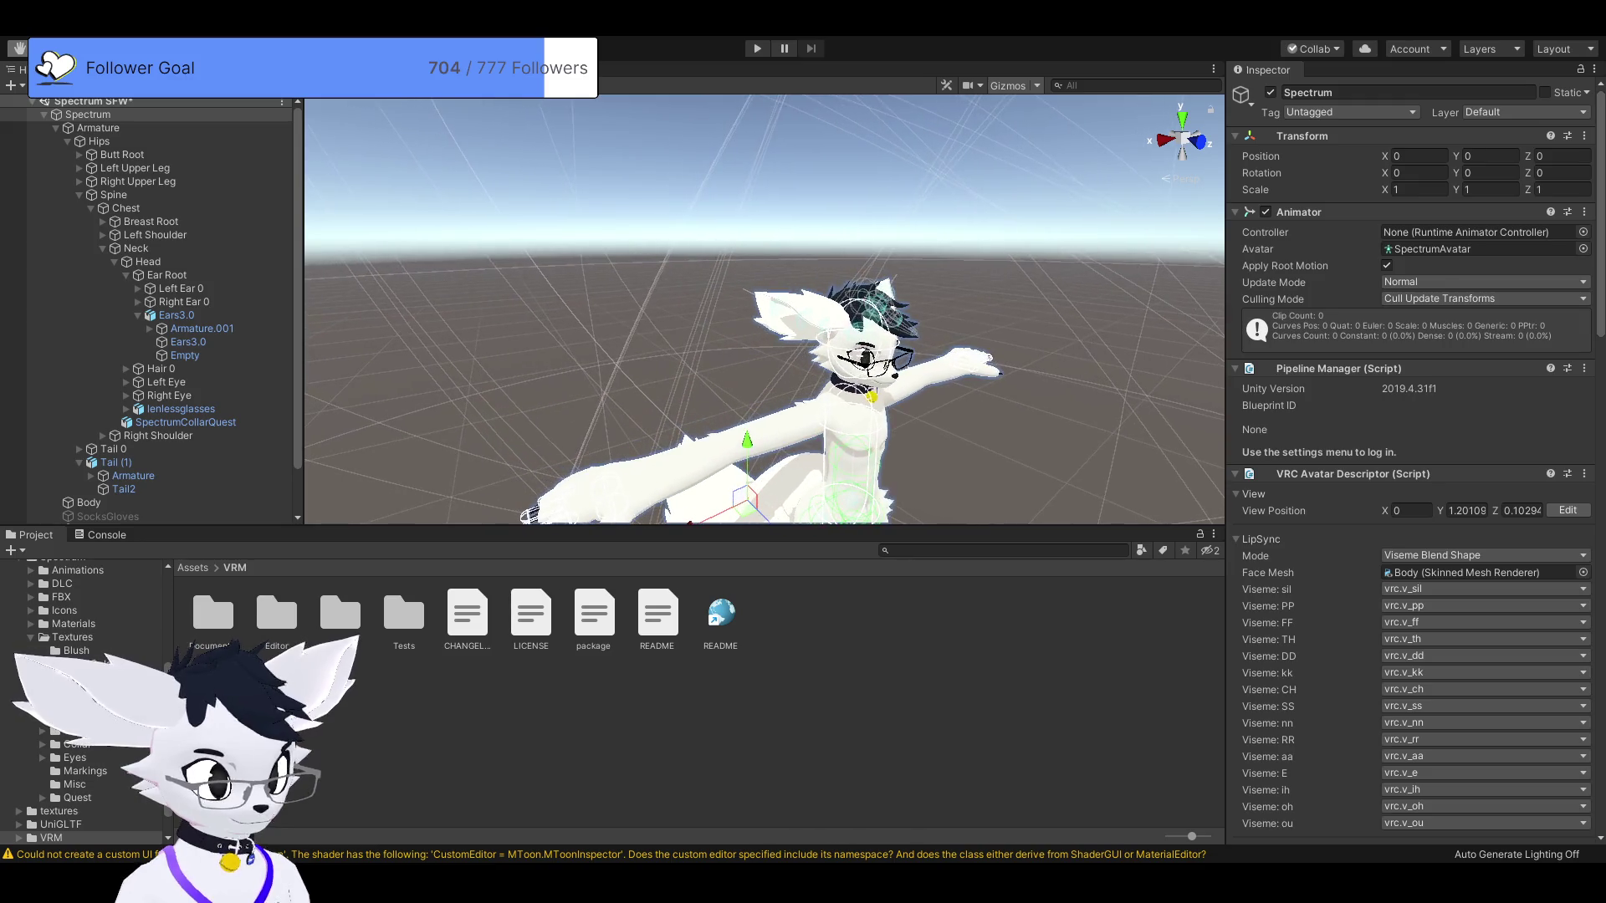
pyautogui.scroll(5, 1202, 403)
pyautogui.moveTo(836, 334)
pyautogui.mouseDown()
pyautogui.moveTo(702, 318)
pyautogui.moveTo(761, 326)
pyautogui.moveTo(719, 335)
pyautogui.mouseUp()
pyautogui.press('f')
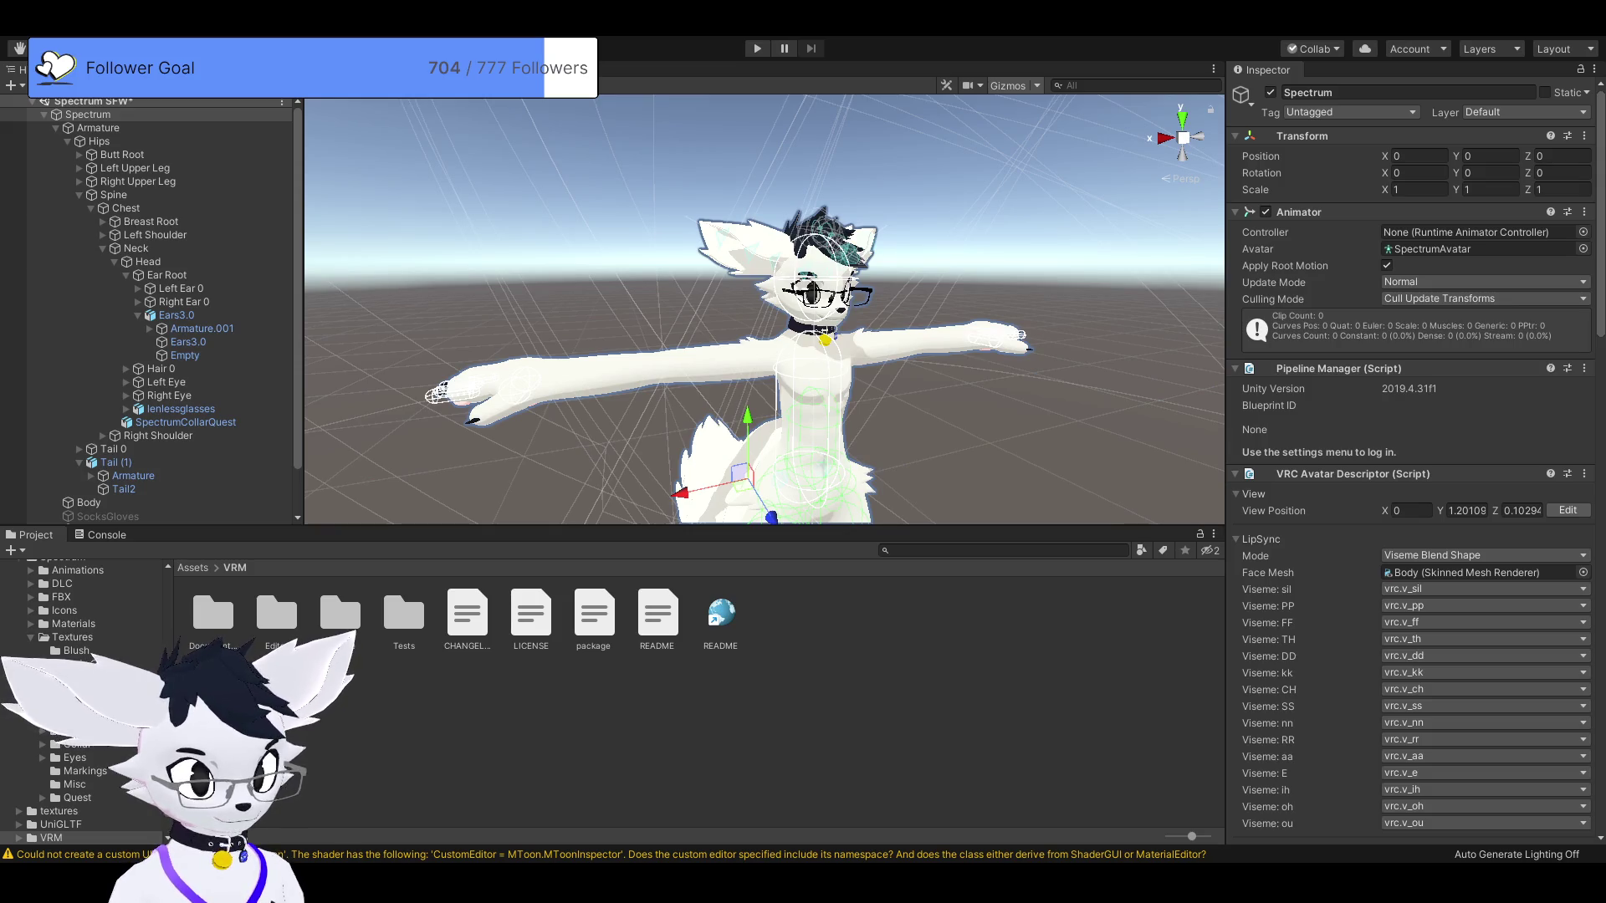
pyautogui.scroll(-10, 764, 310)
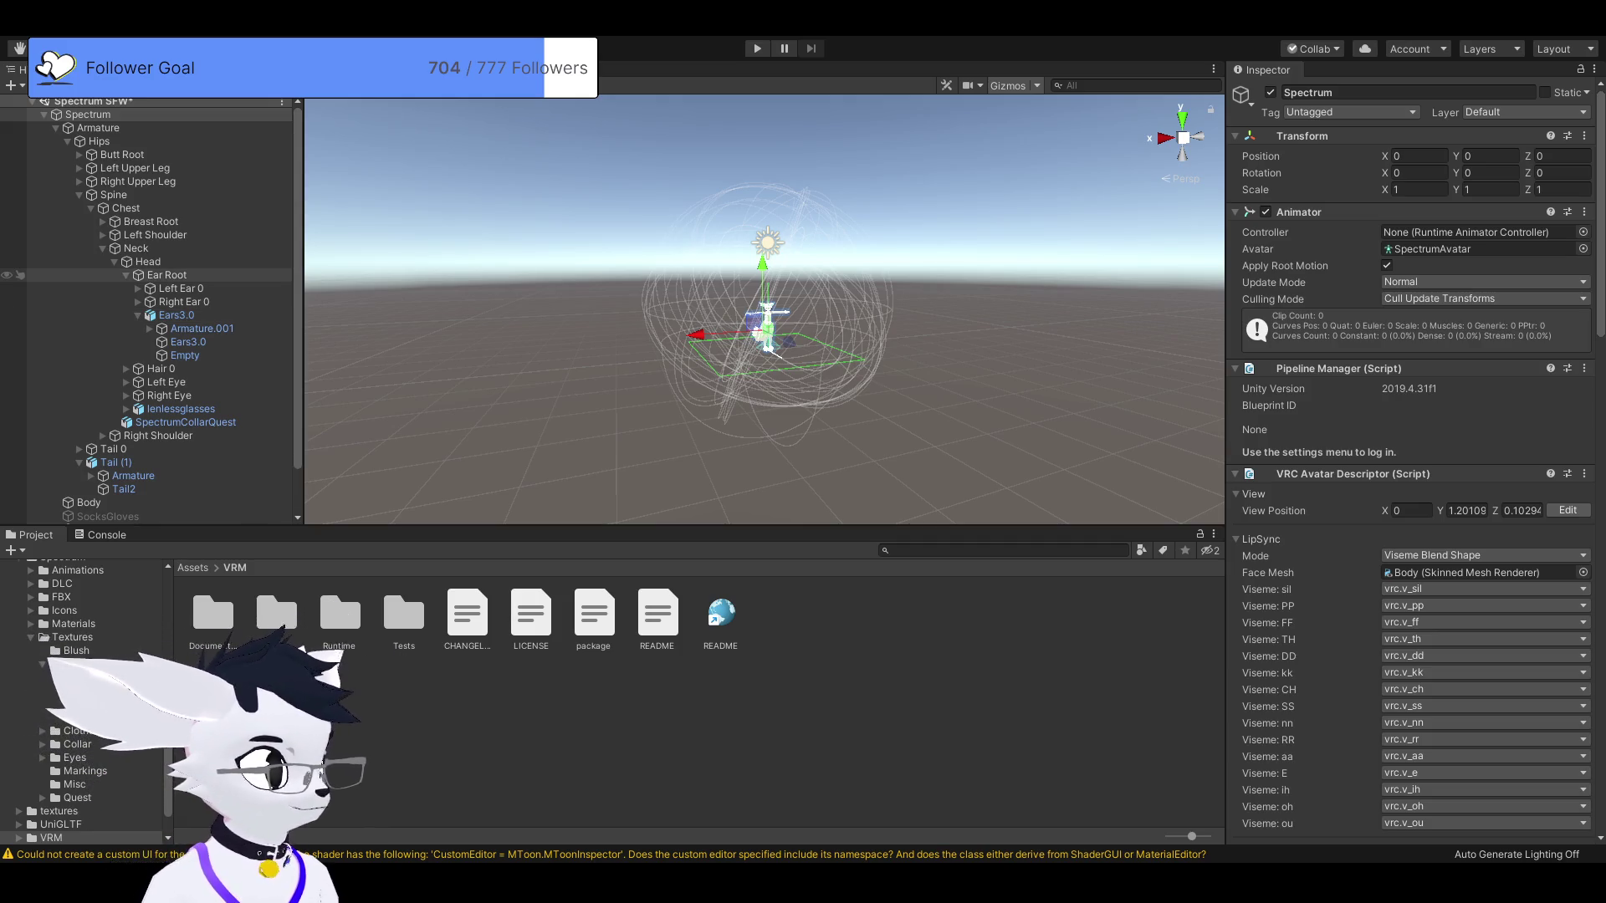
# Inspect the Head, Ear Root and Right Ear 0 bones, framing Right Ear 0 in view.
pyautogui.click(148, 262)
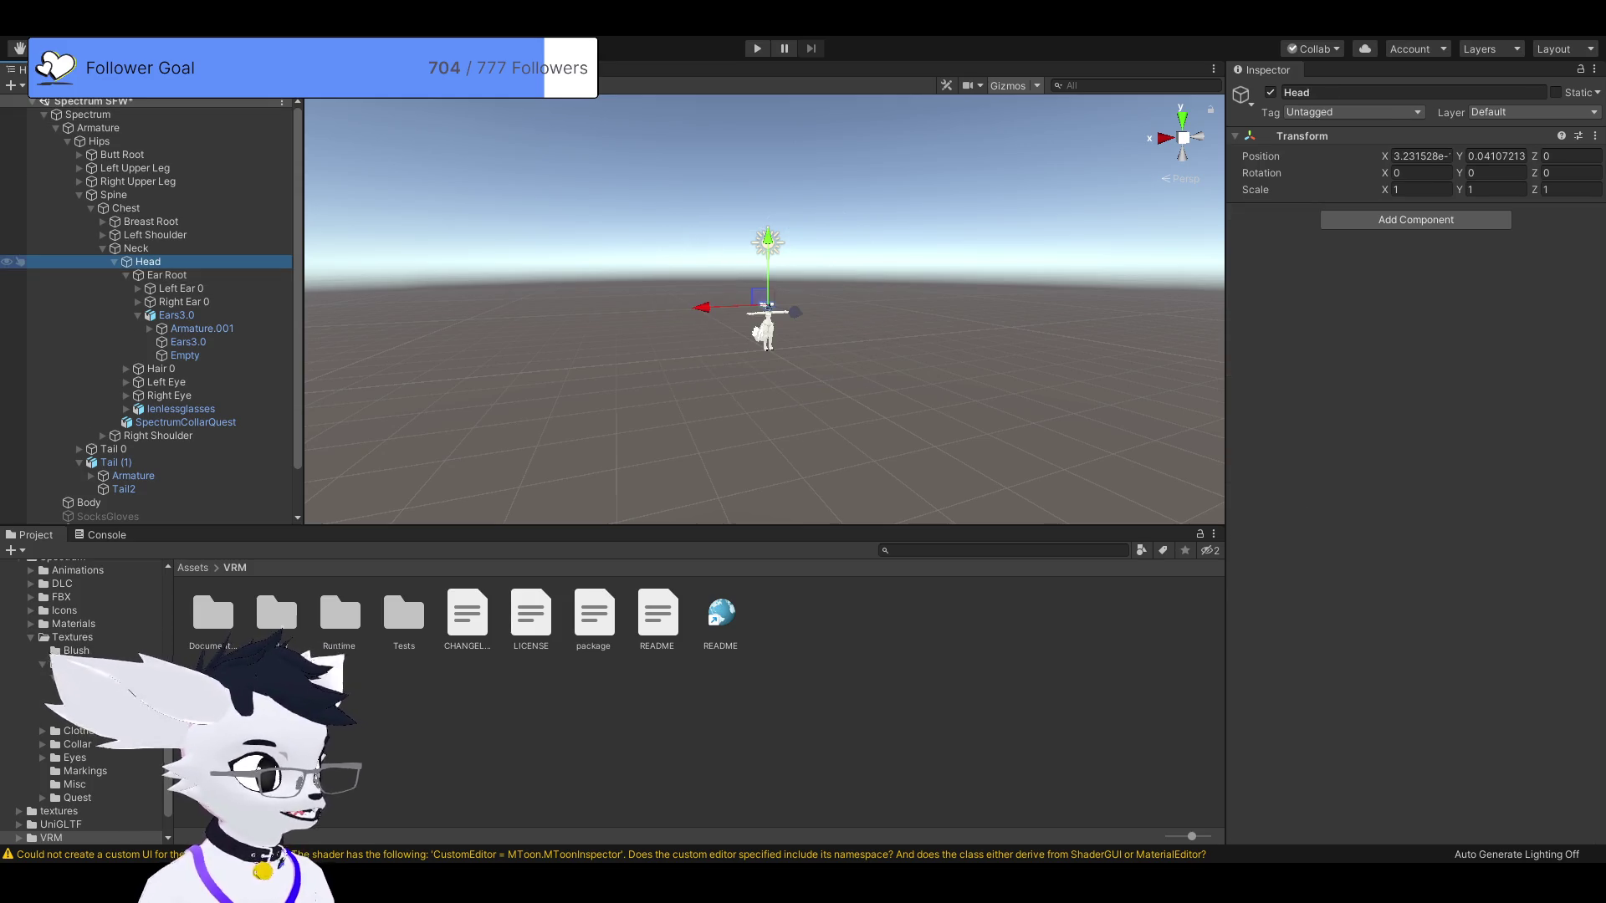
pyautogui.click(167, 275)
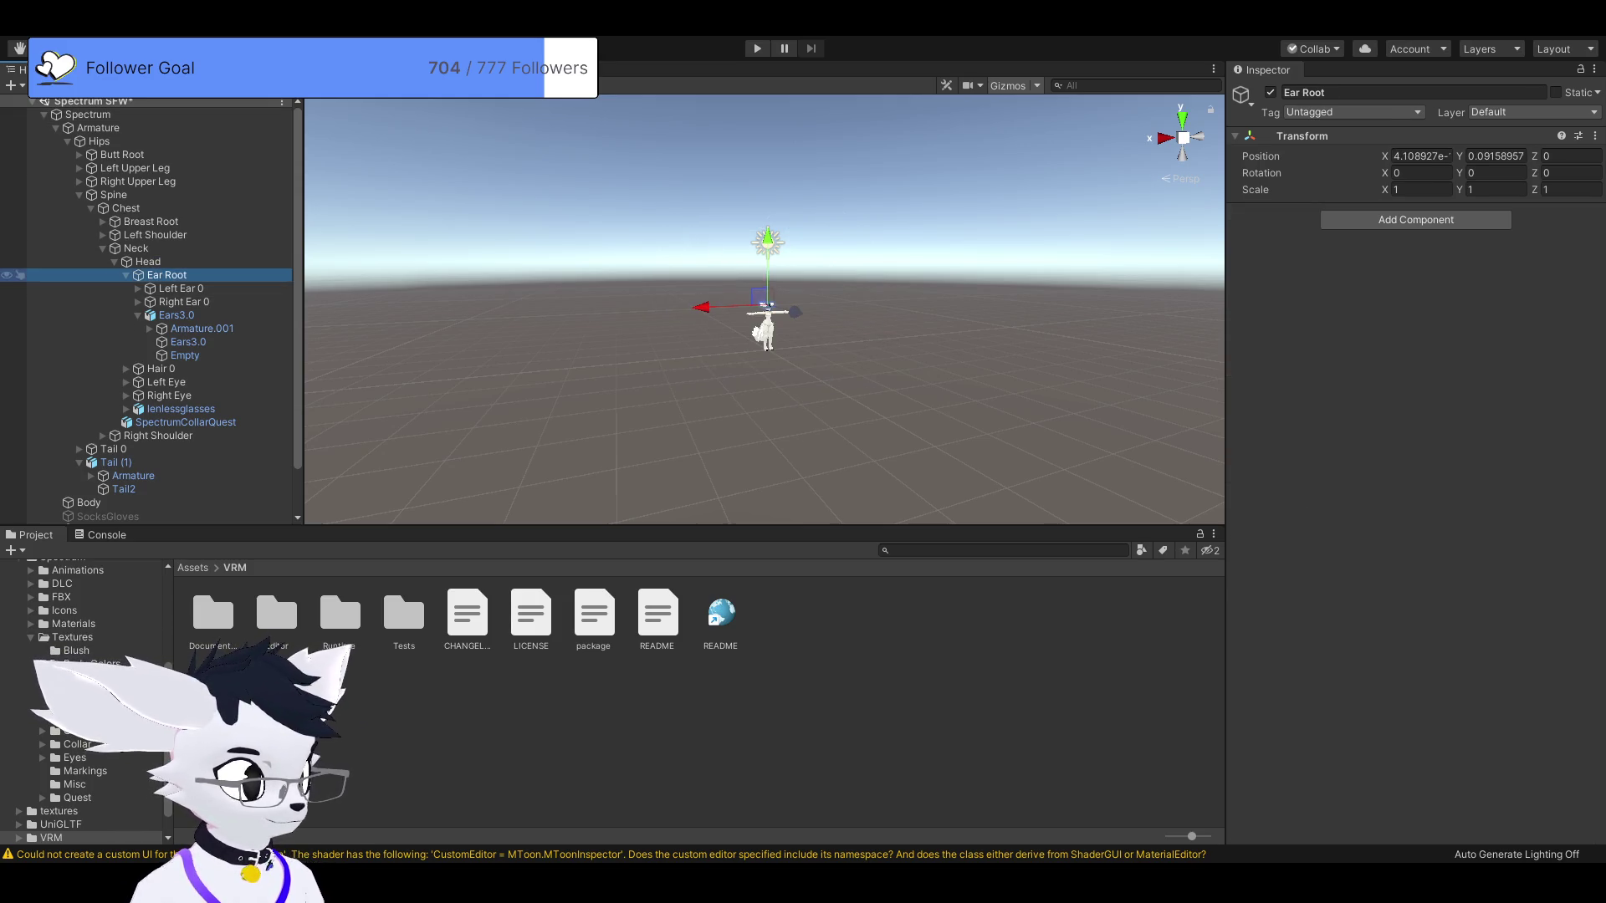
pyautogui.click(184, 302)
pyautogui.press('f')
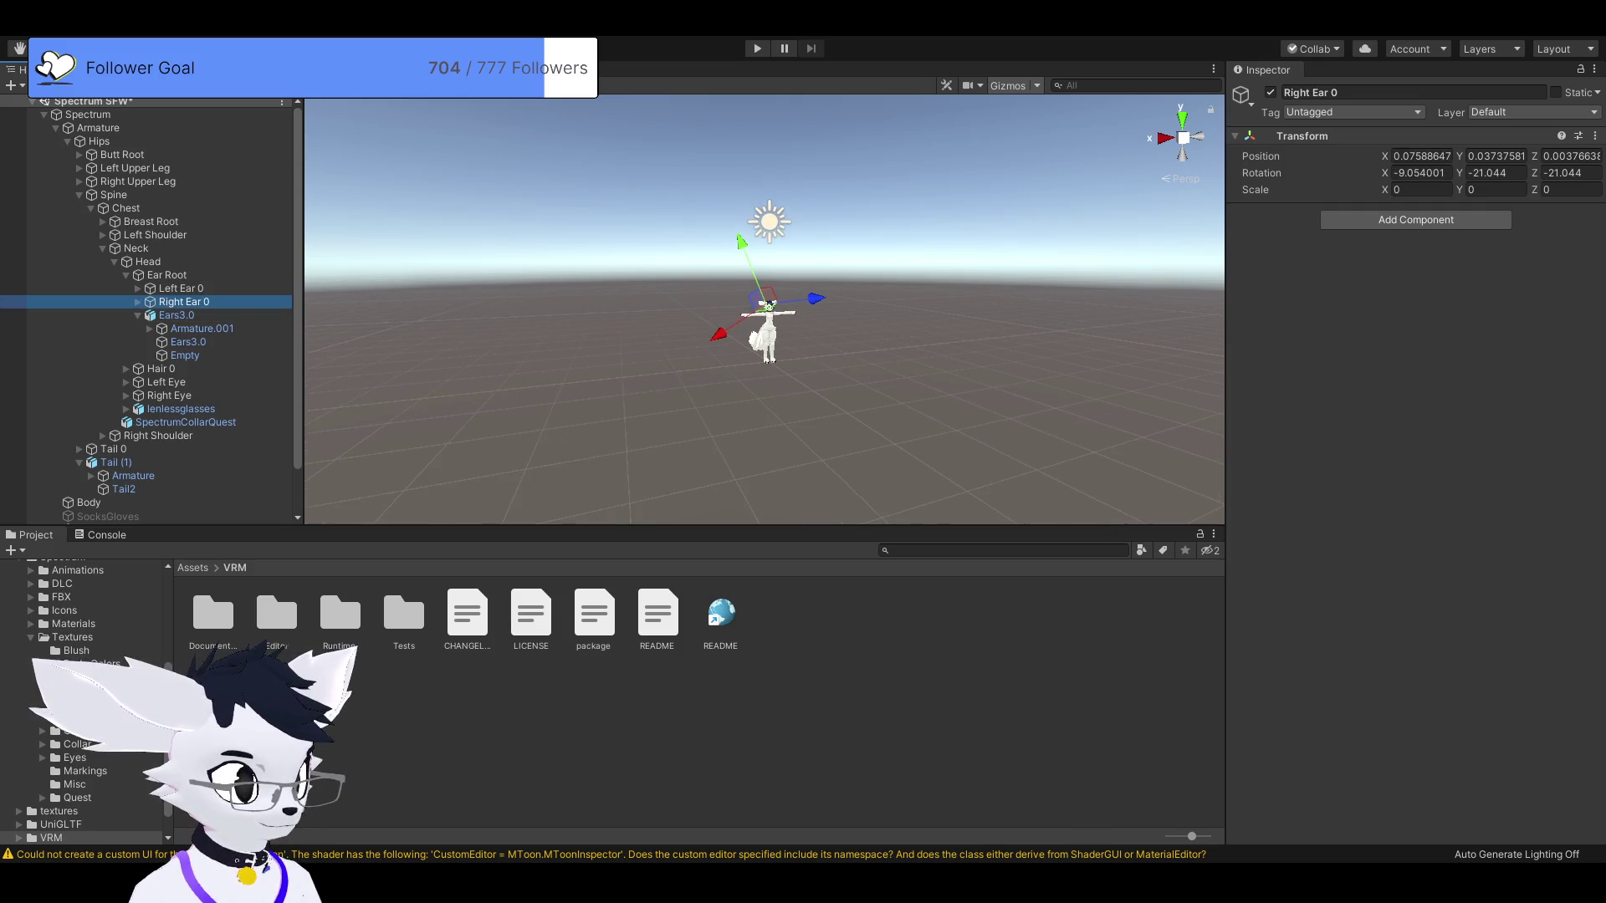
pyautogui.press('f')
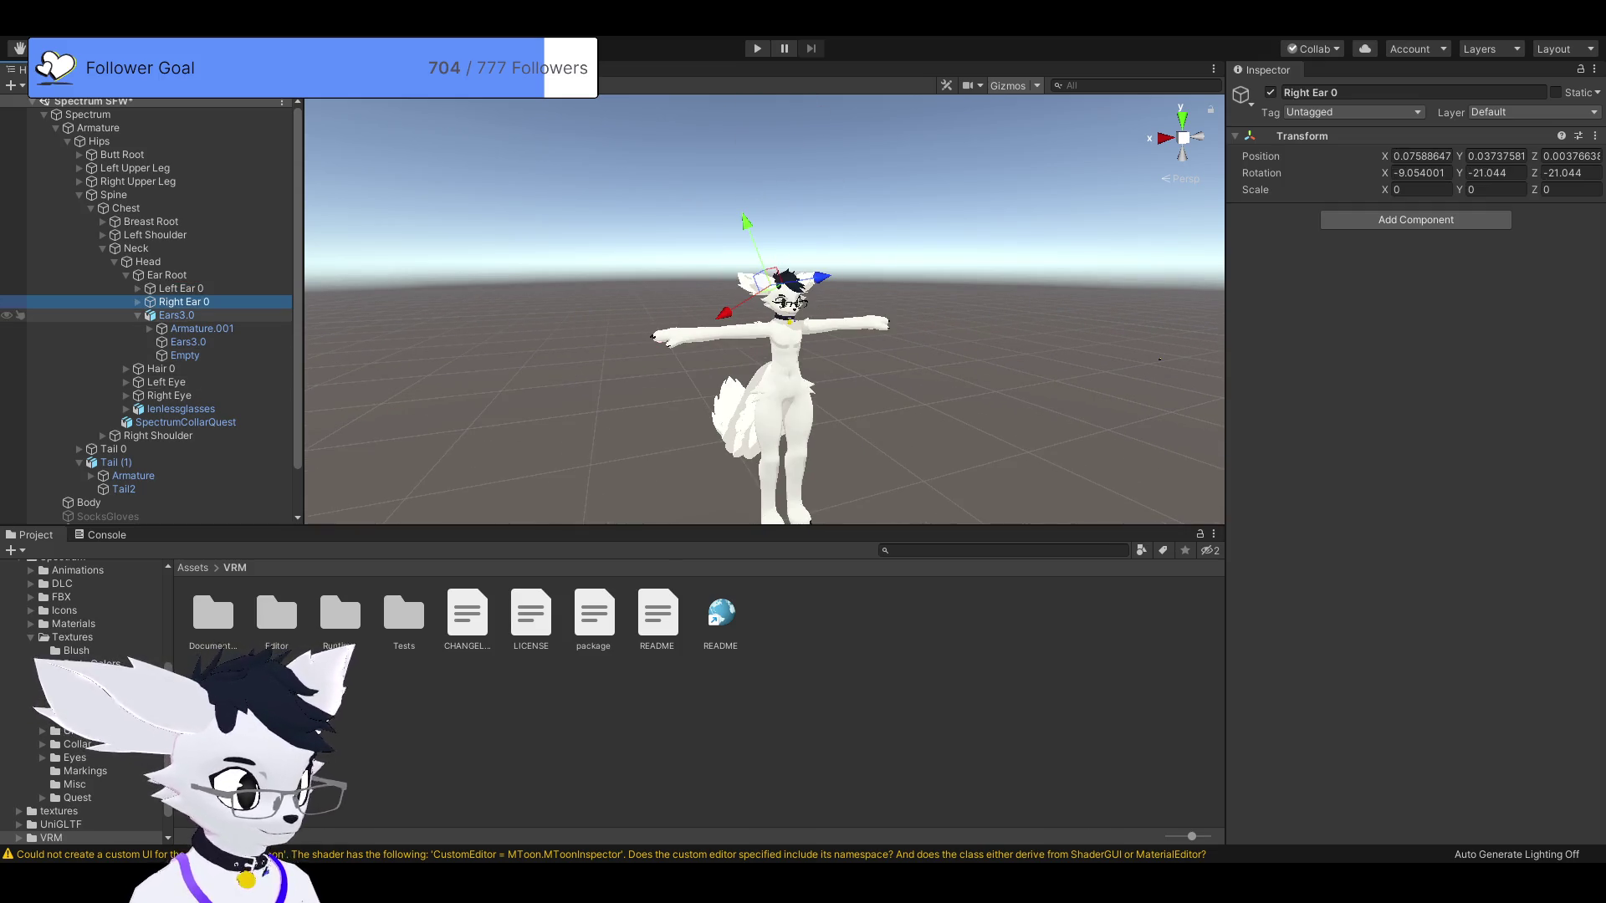
# Expand Armature.001, check the Breast Root, Left Shoulder and Neck bones, then select PhysBones.
pyautogui.click(201, 328)
pyautogui.click(149, 328)
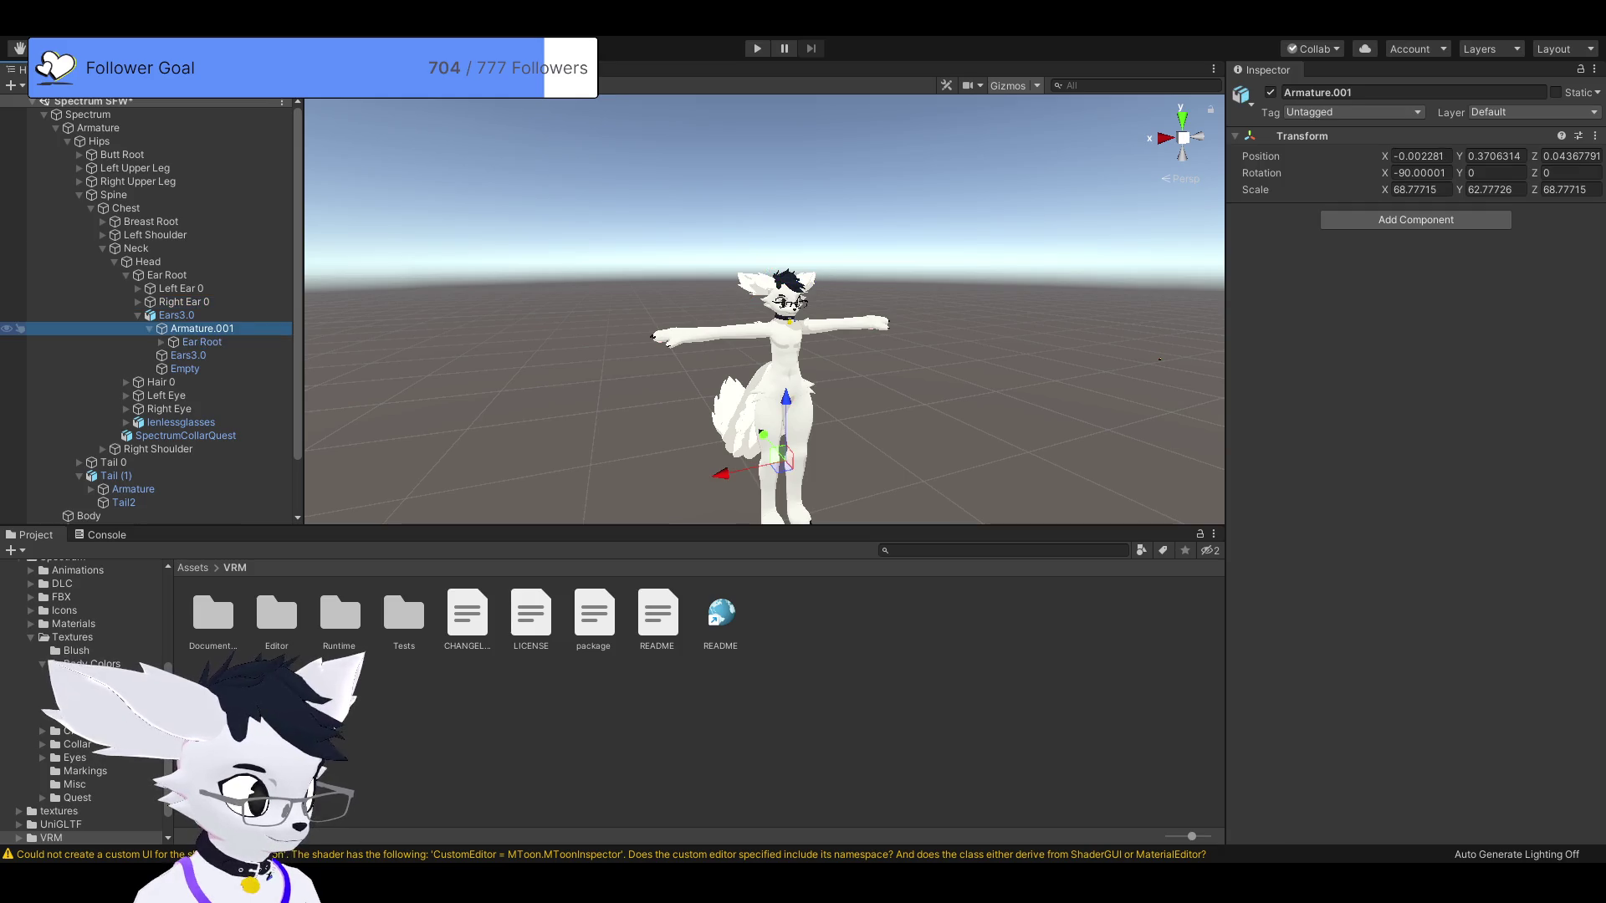
pyautogui.click(151, 222)
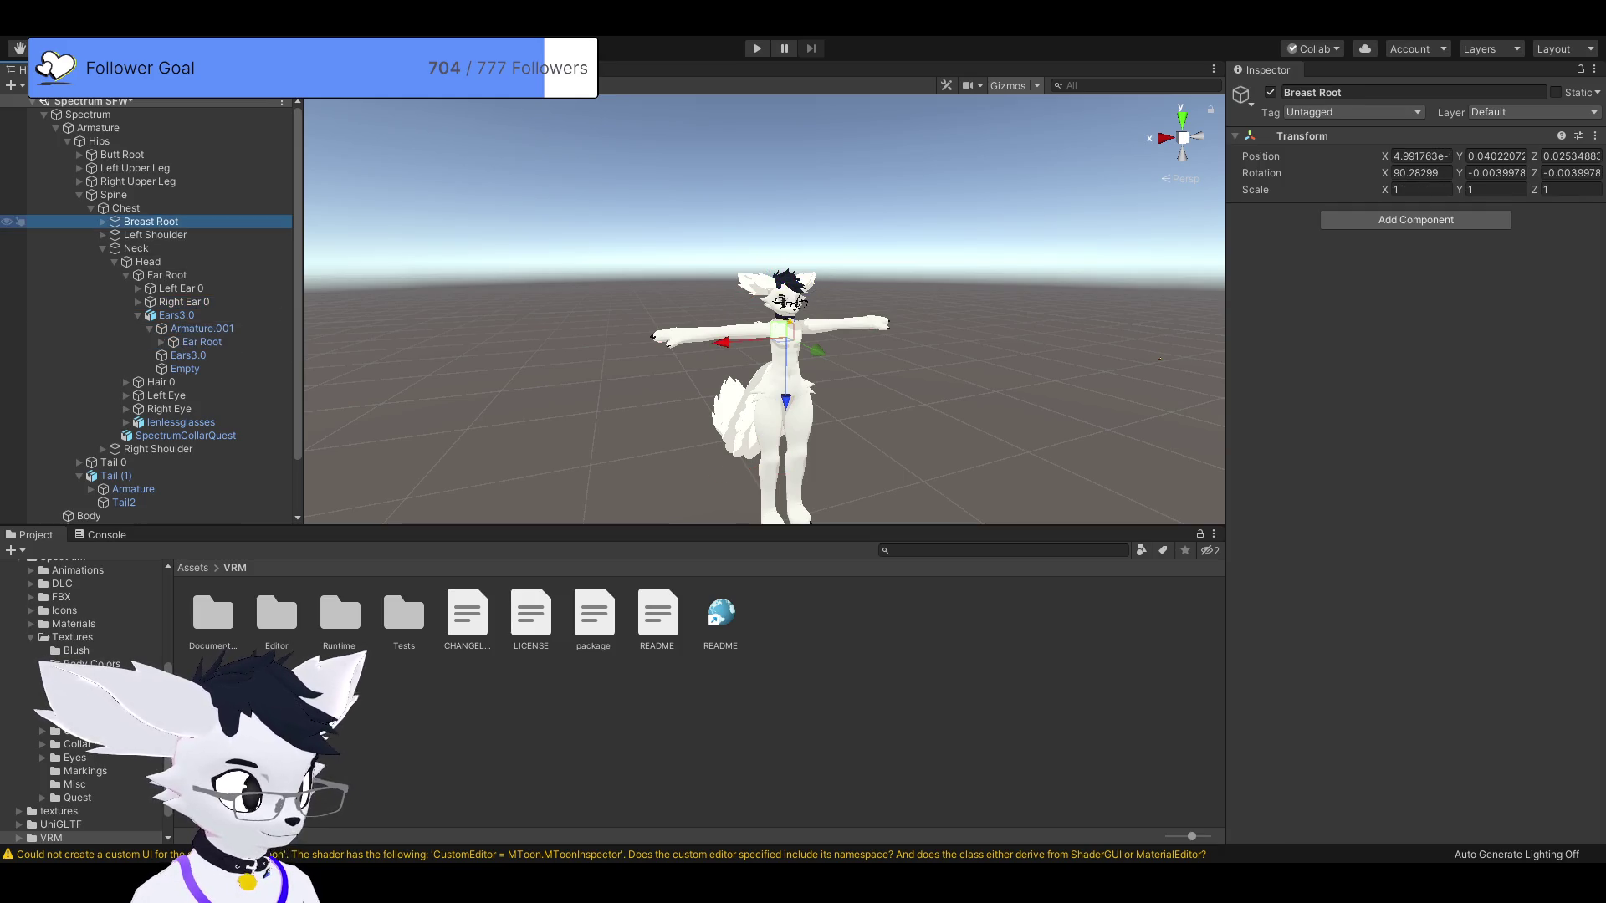
pyautogui.click(155, 235)
pyautogui.click(136, 248)
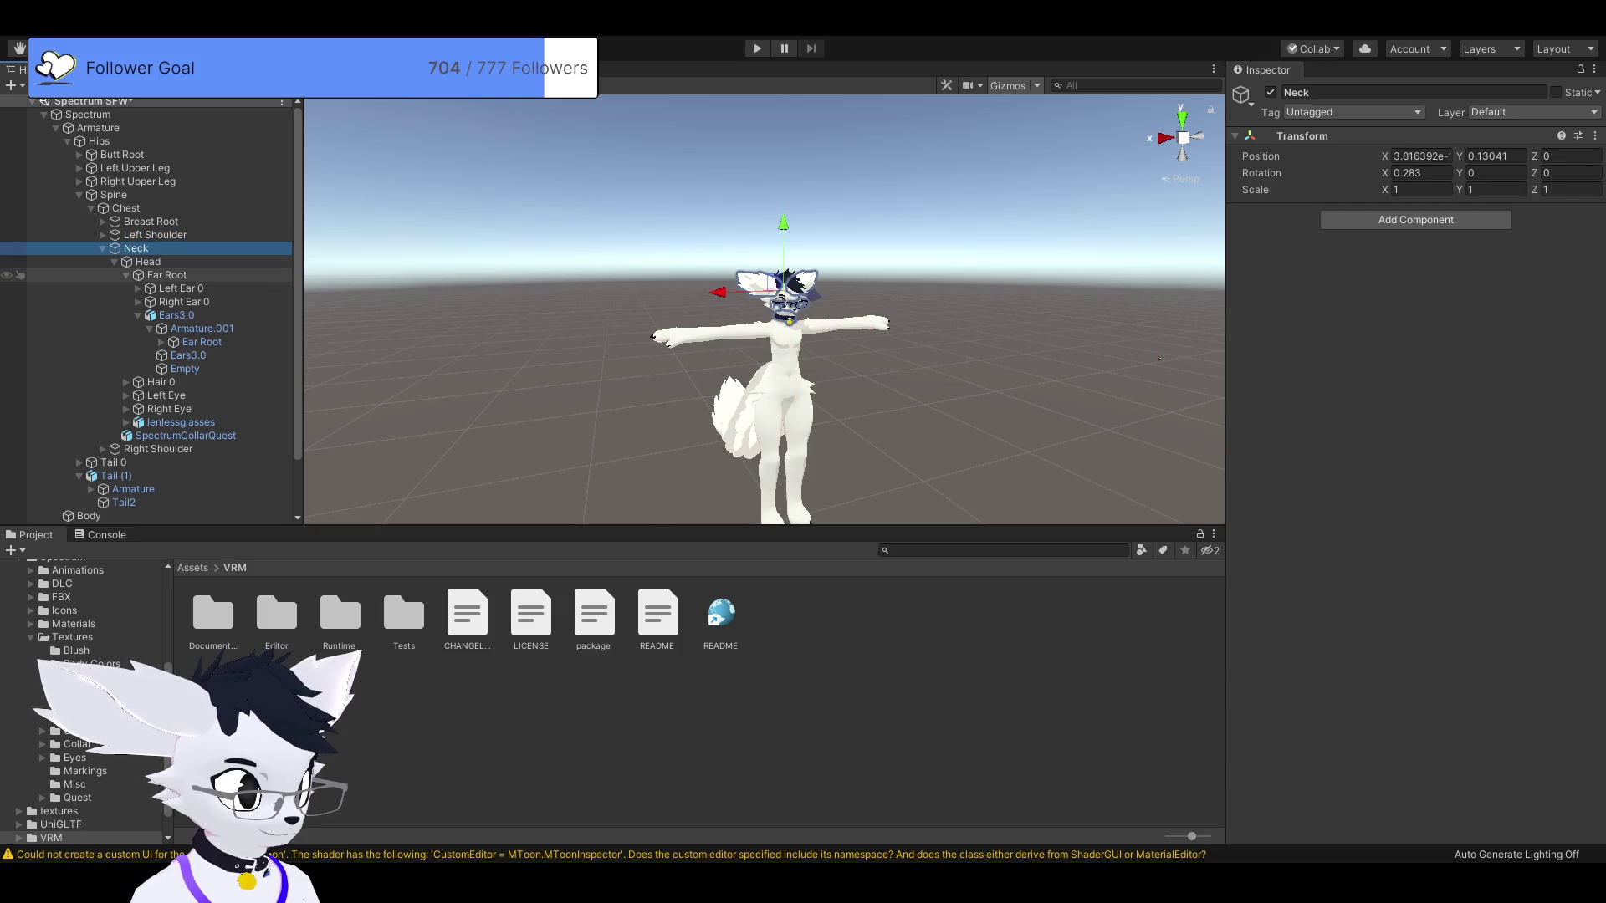
pyautogui.scroll(-3, 151, 436)
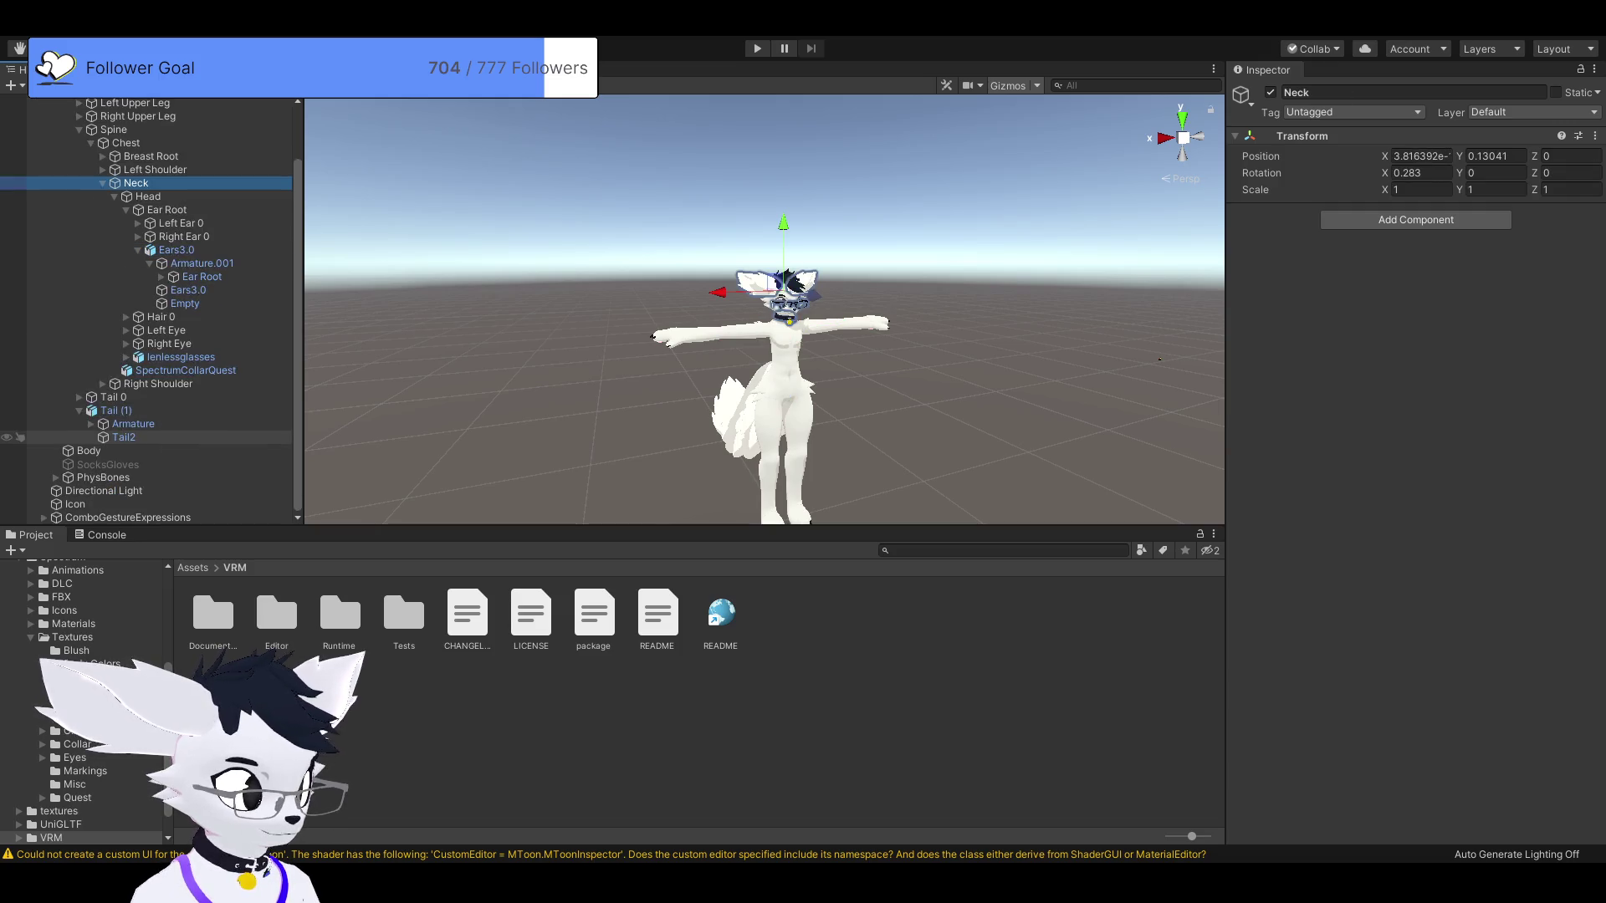
pyautogui.click(100, 477)
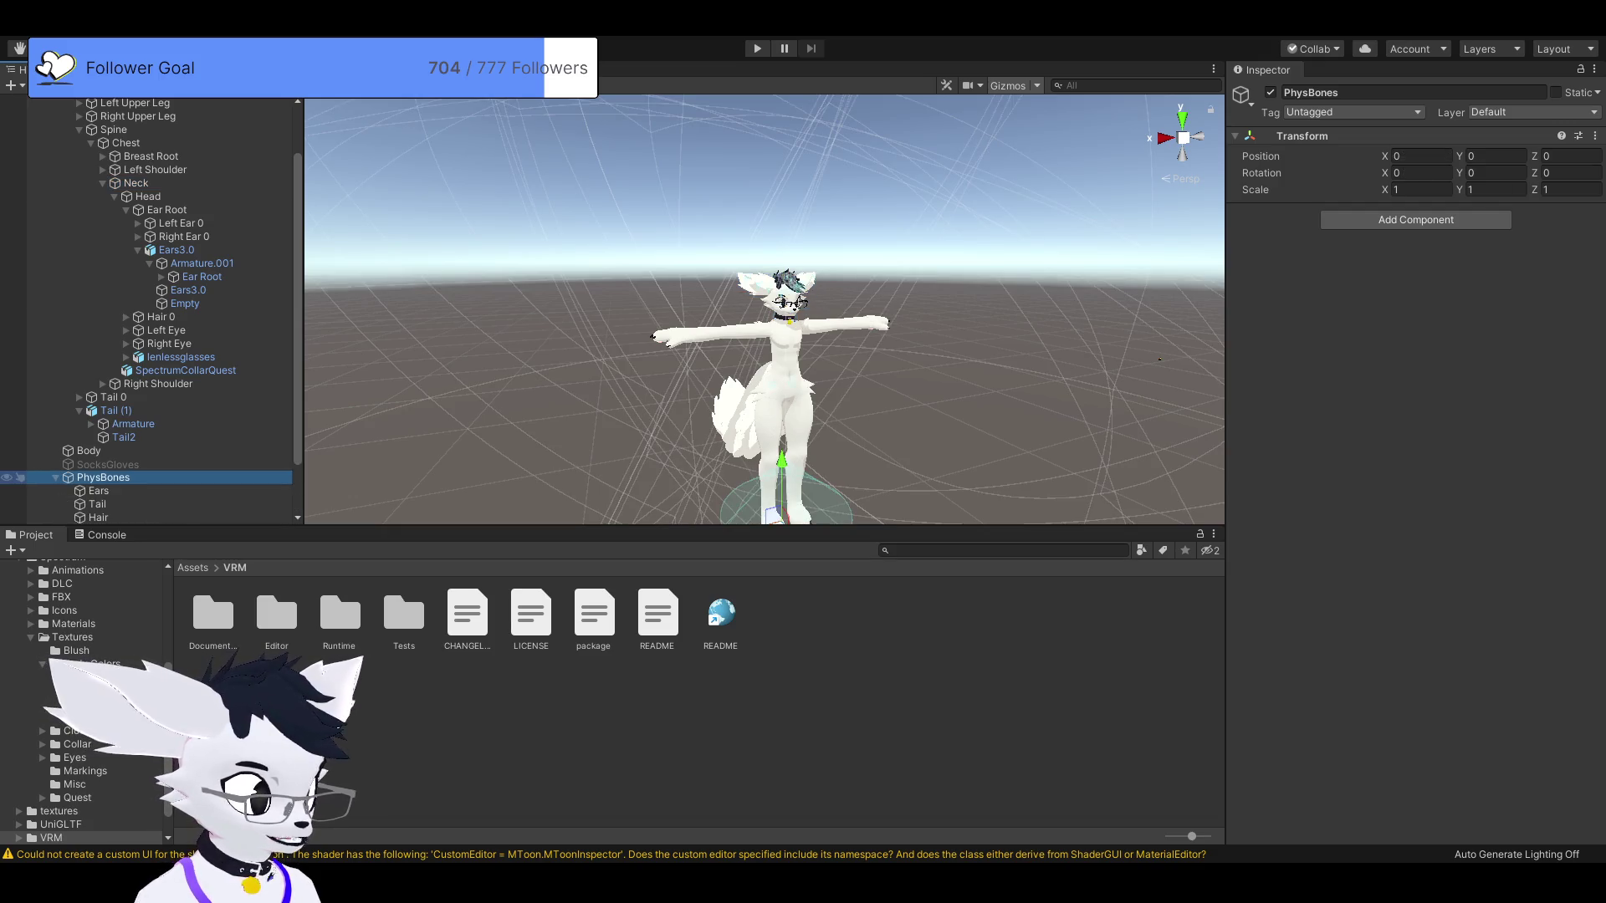
# Expand PhysBones and inspect the Butt, Hair, Tail and Ears phys bone settings.
pyautogui.click(56, 477)
pyautogui.click(97, 464)
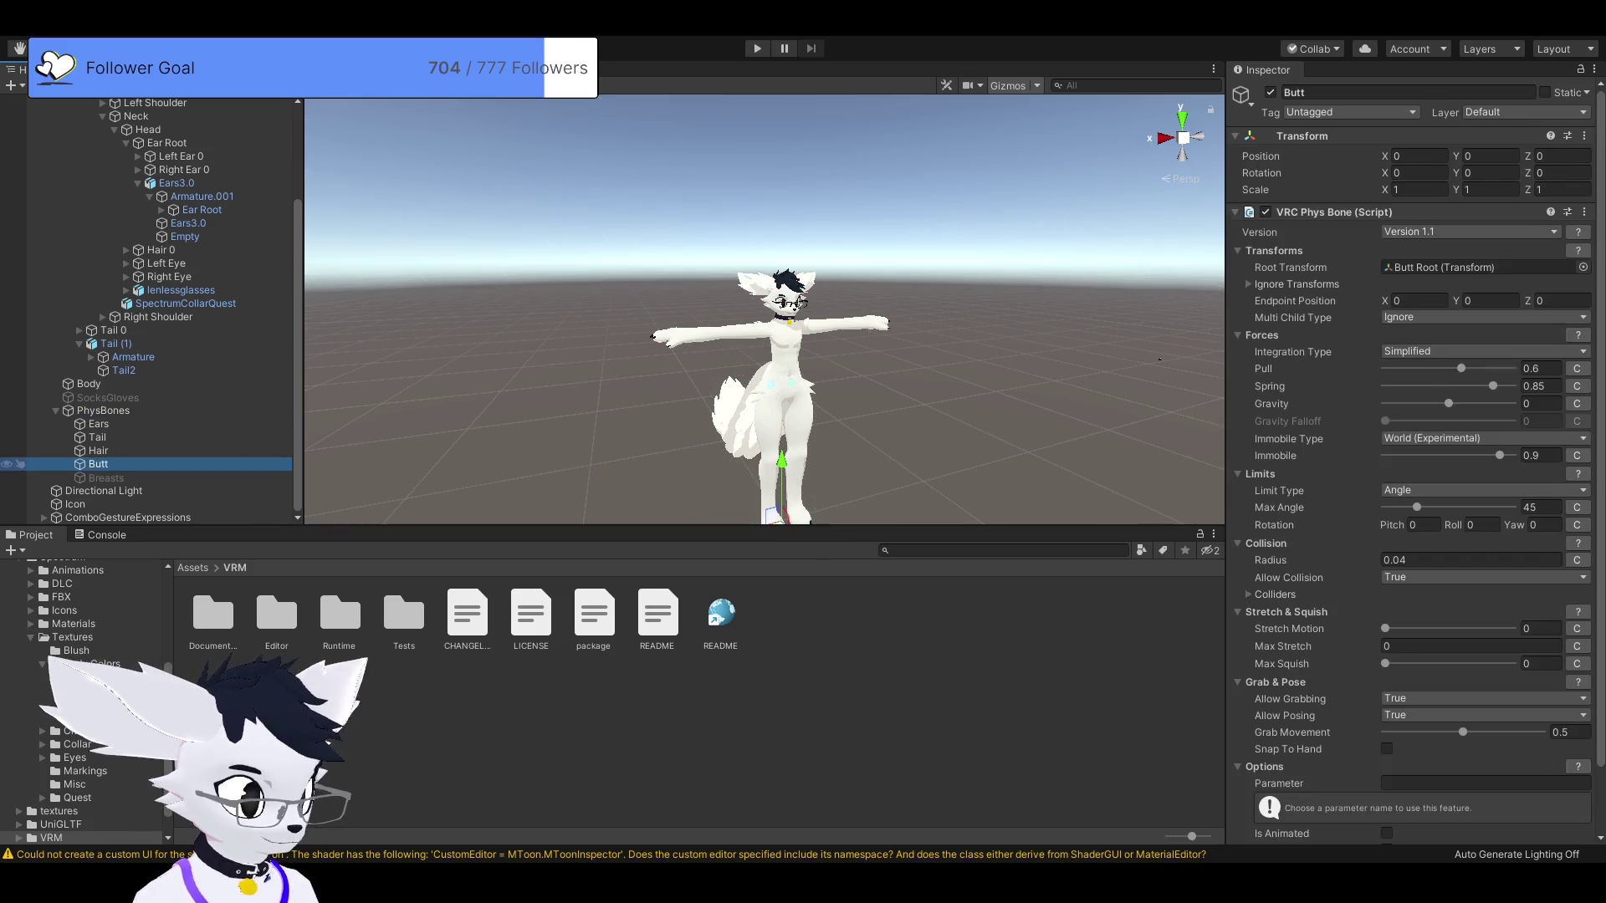
pyautogui.click(98, 451)
pyautogui.click(97, 437)
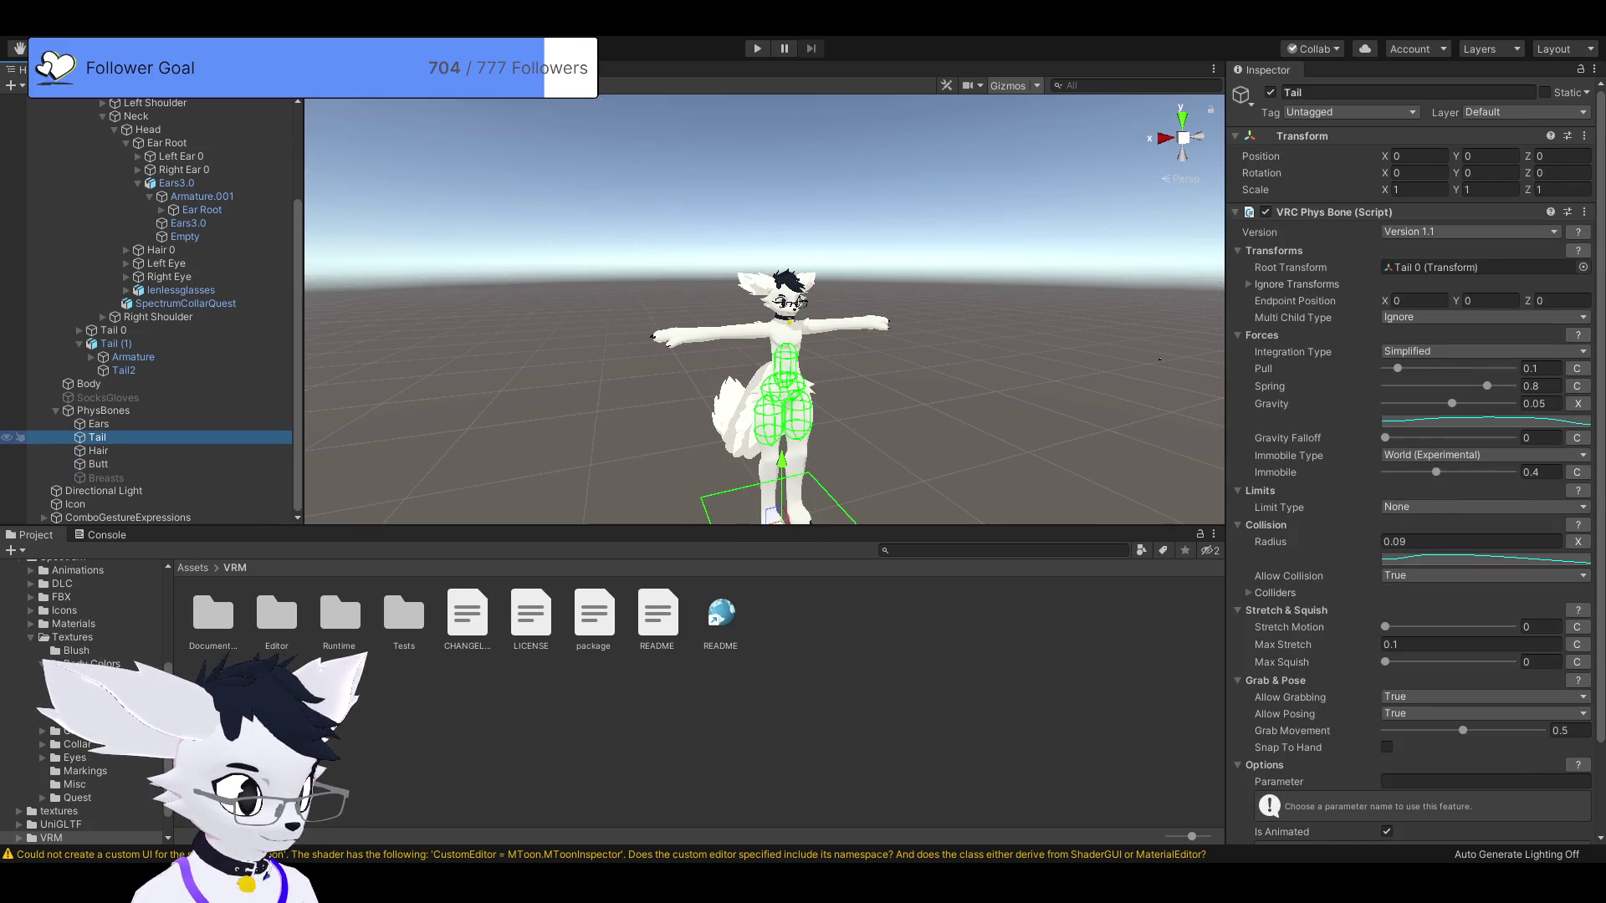
pyautogui.click(98, 424)
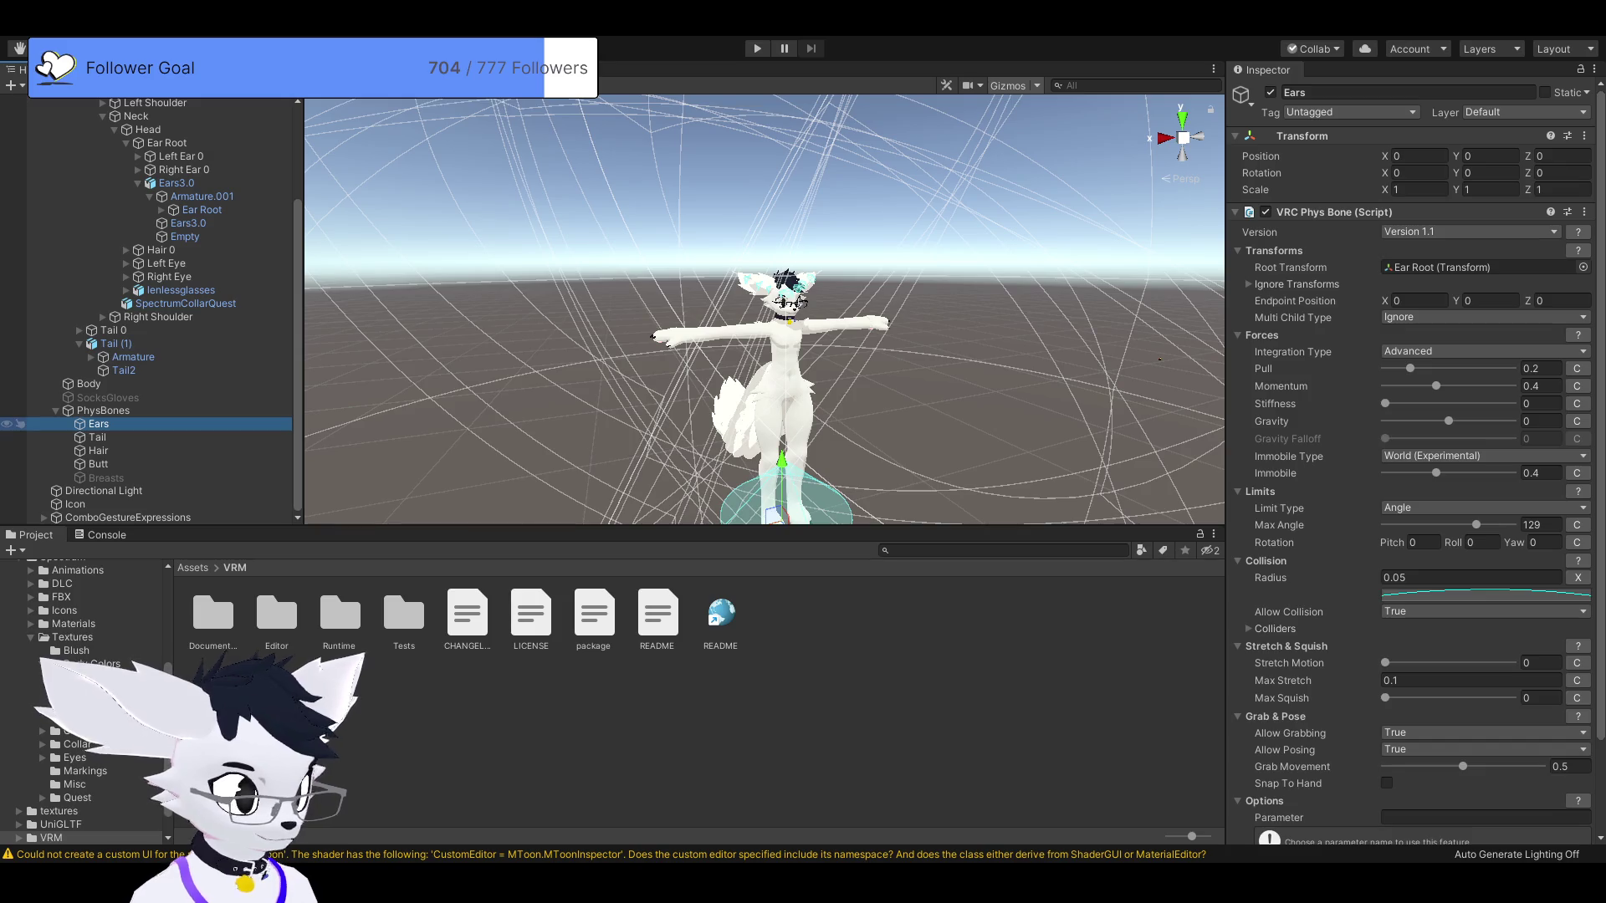
# Frame the Ears phys bone gizmo and review its limits: Pull 0.2, Momentum 0.4, Max Angle 129.
pyautogui.press('f')
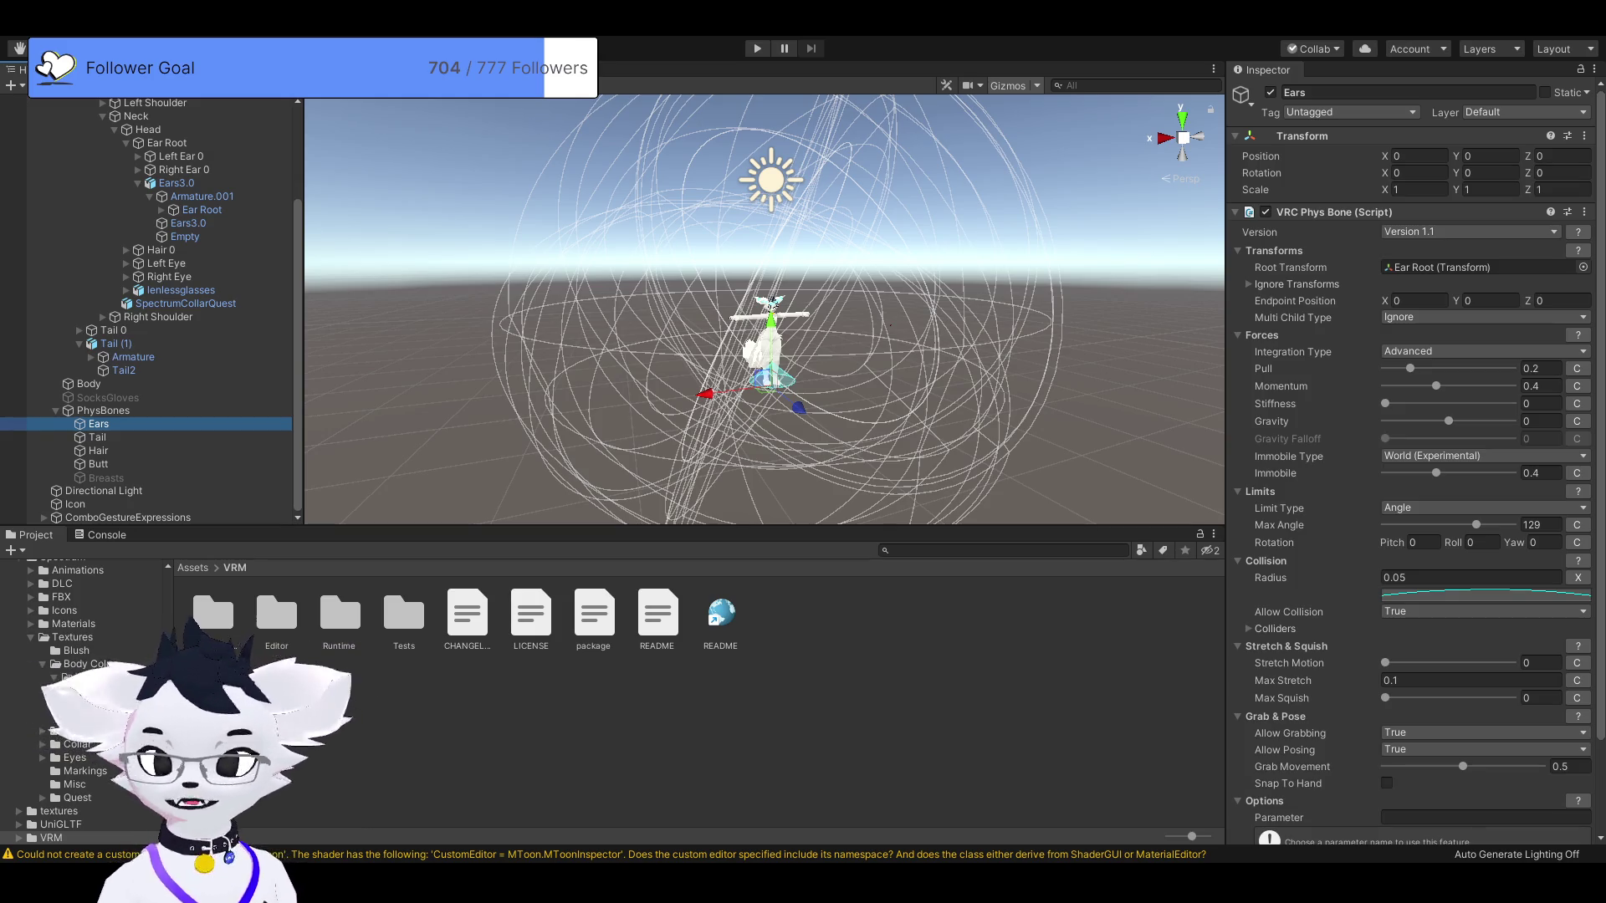
pyautogui.scroll(10, 763, 309)
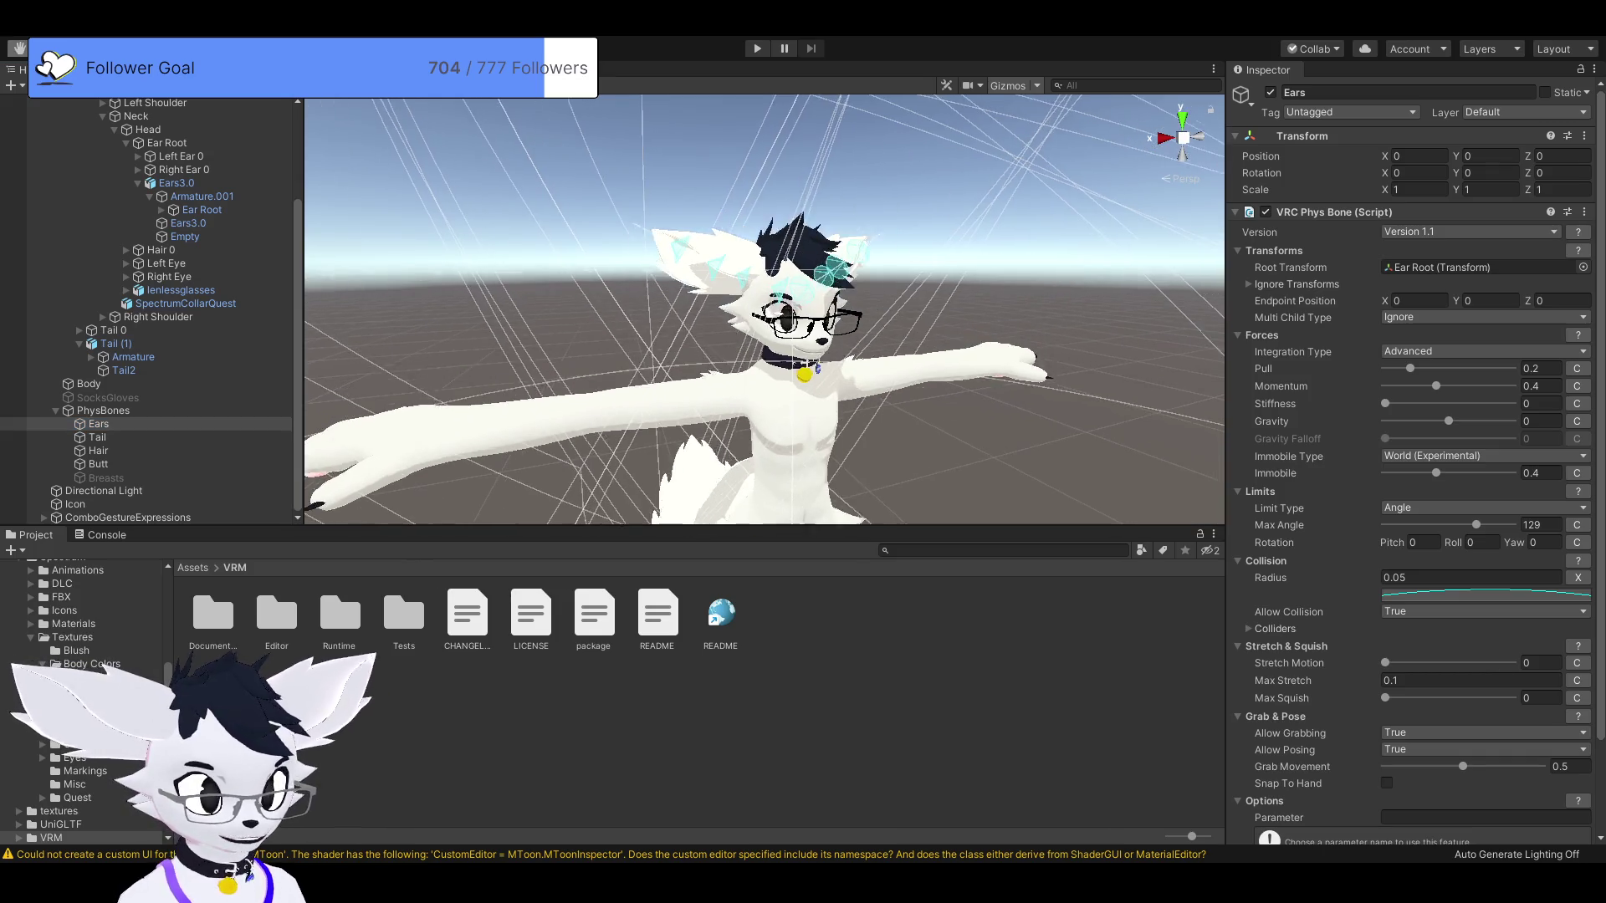
pyautogui.press('f')
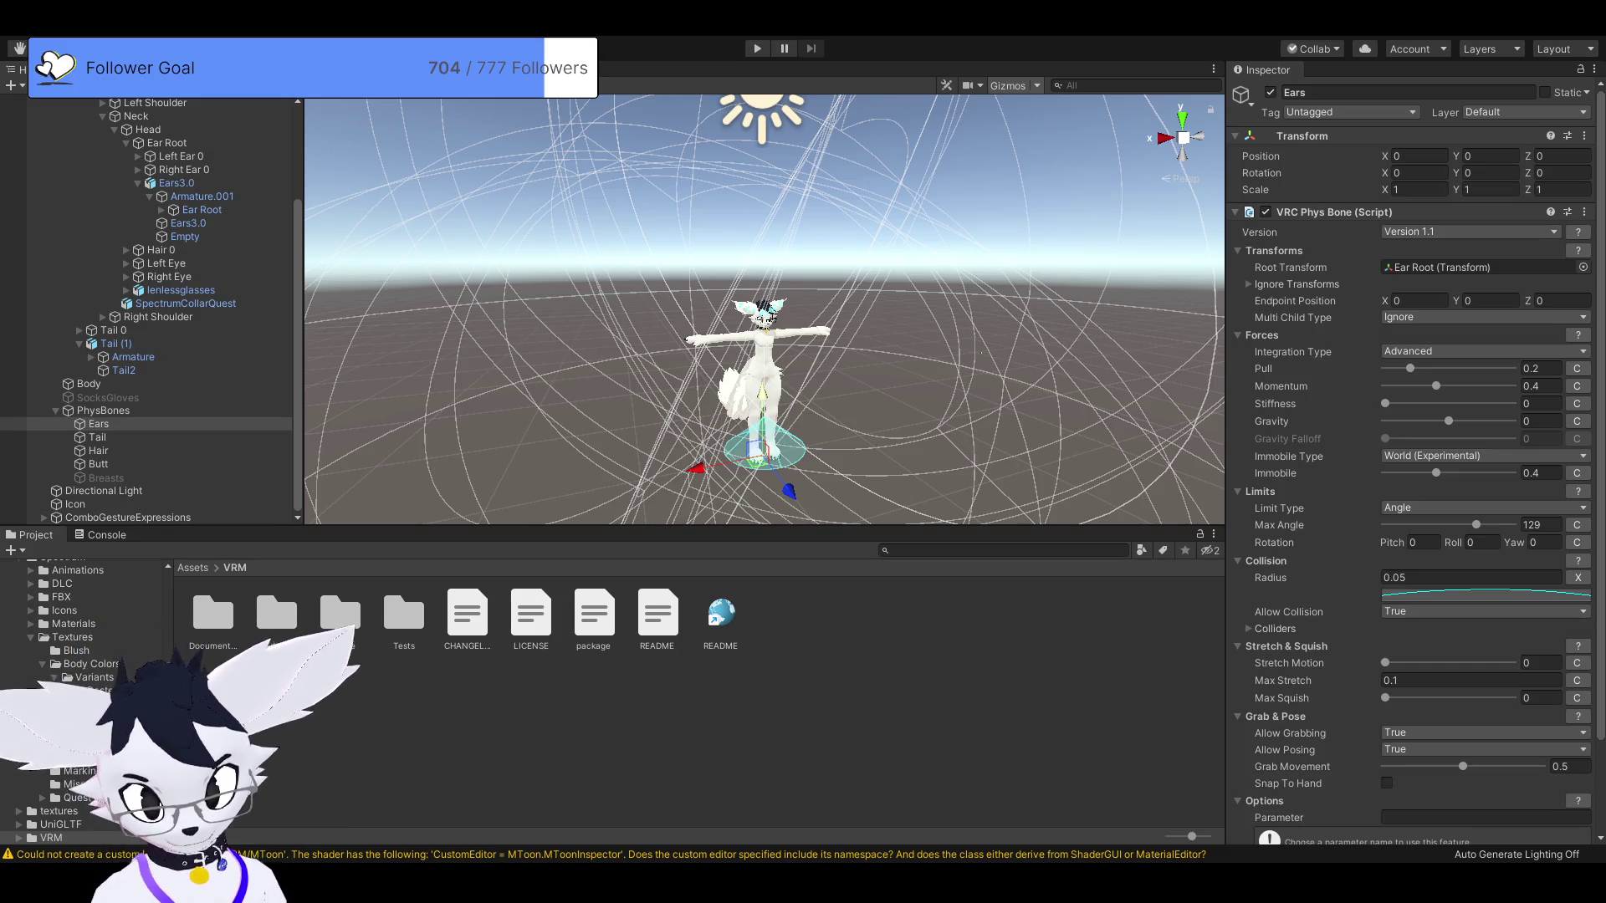
pyautogui.scroll(-3, 1411, 460)
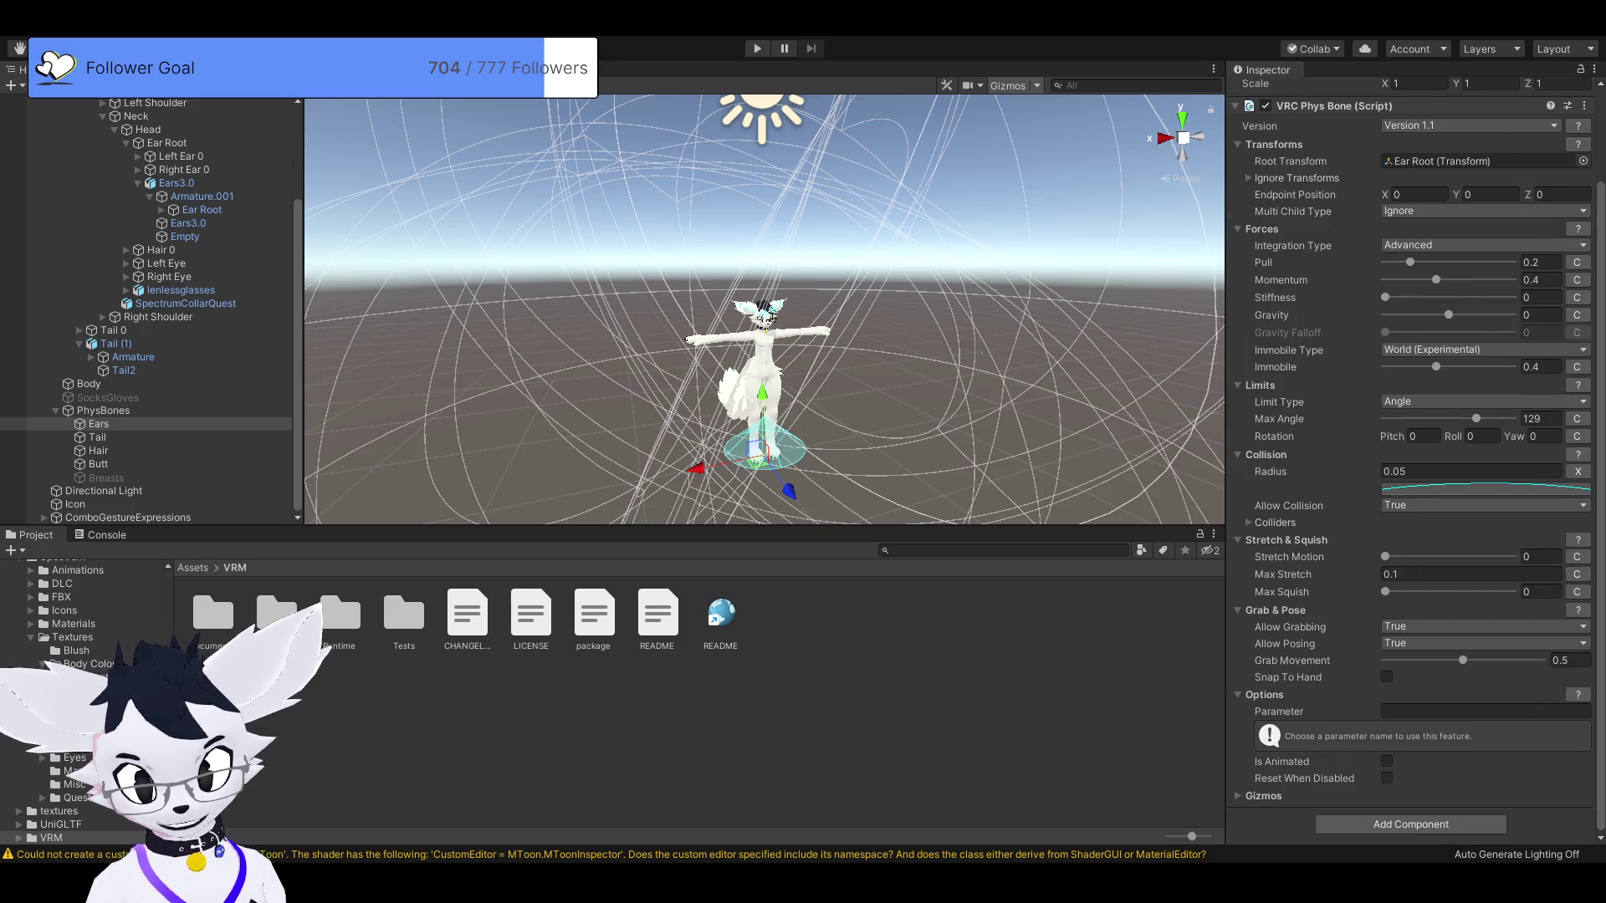
pyautogui.scroll(3, 1411, 460)
pyautogui.press('f')
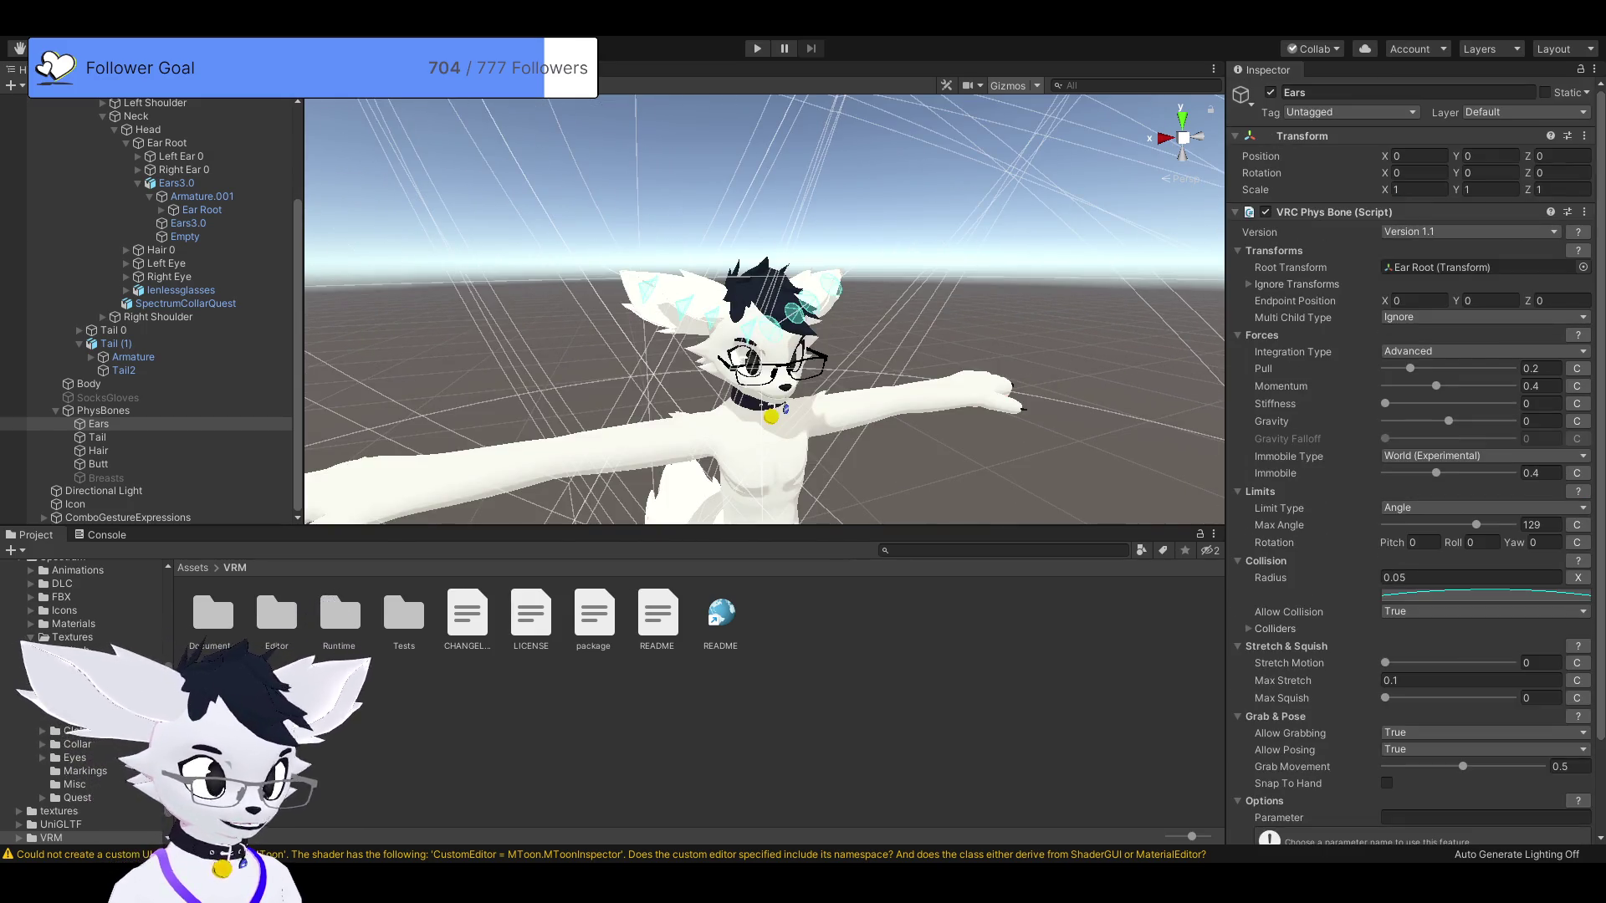
pyautogui.scroll(3, 147, 389)
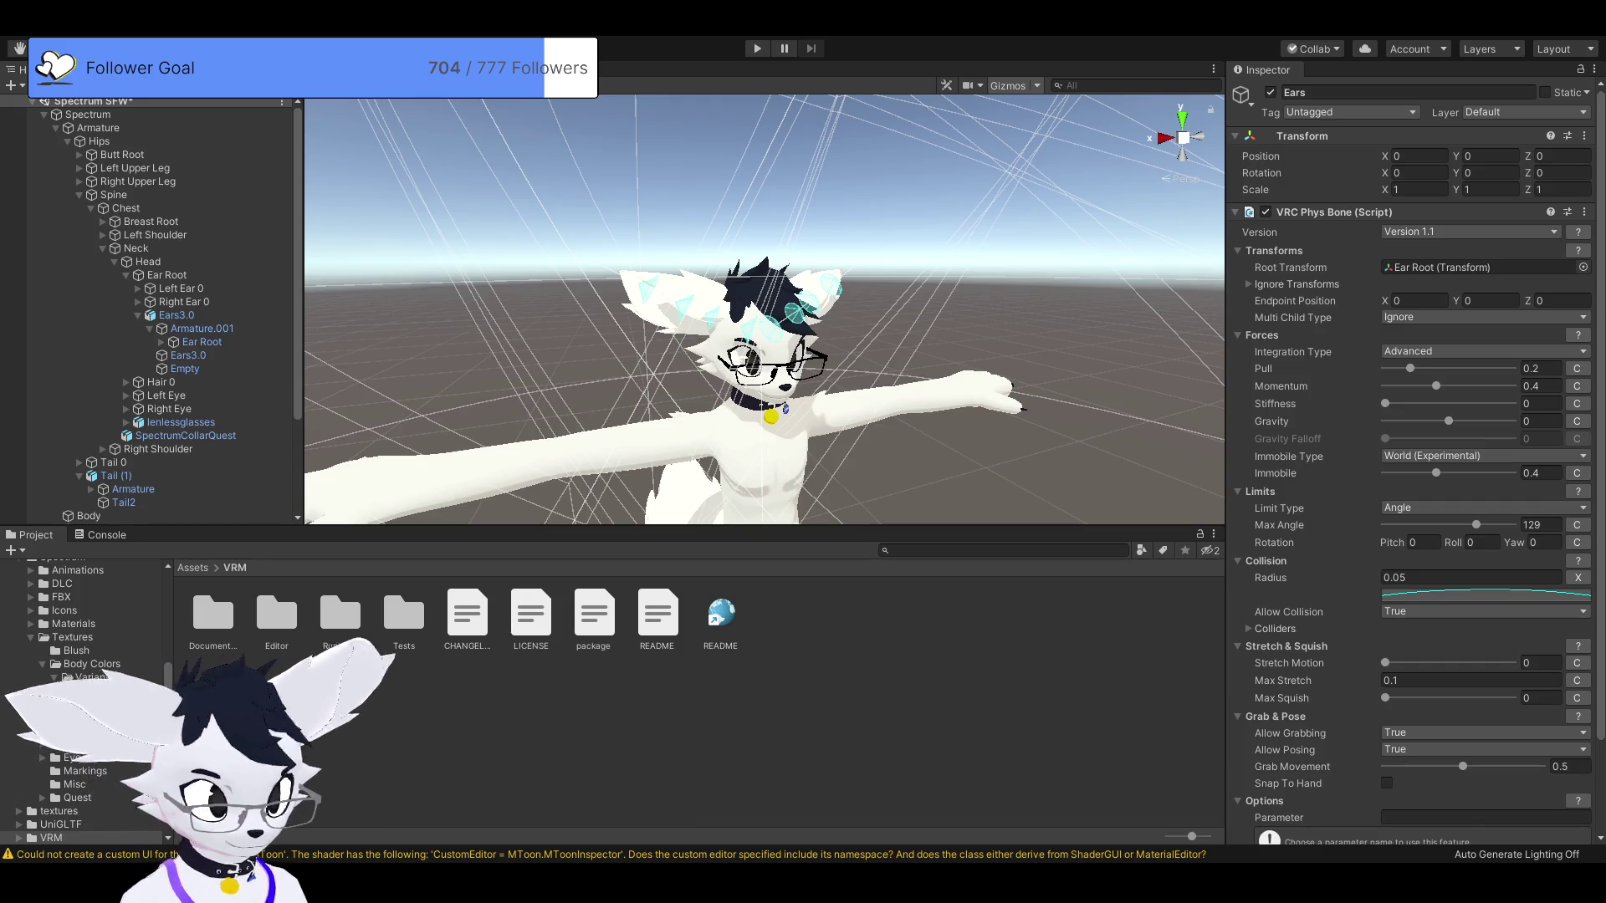
# Scroll the Project folder tree and show the contents of the Packages folder.
pyautogui.scroll(4, 84, 694)
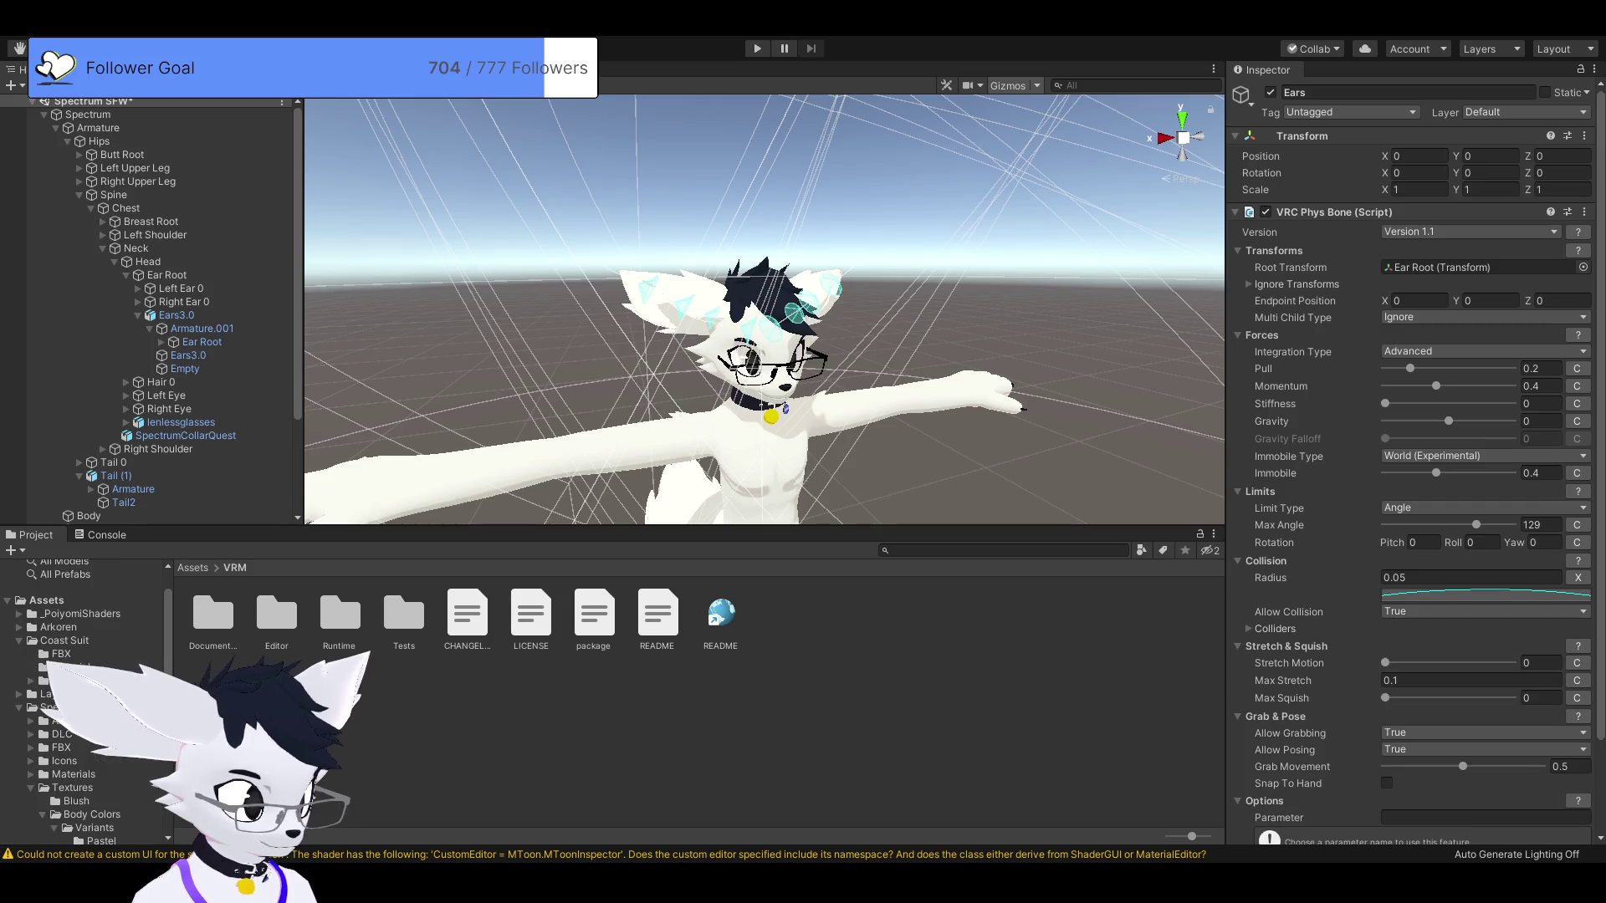
pyautogui.scroll(2, 83, 694)
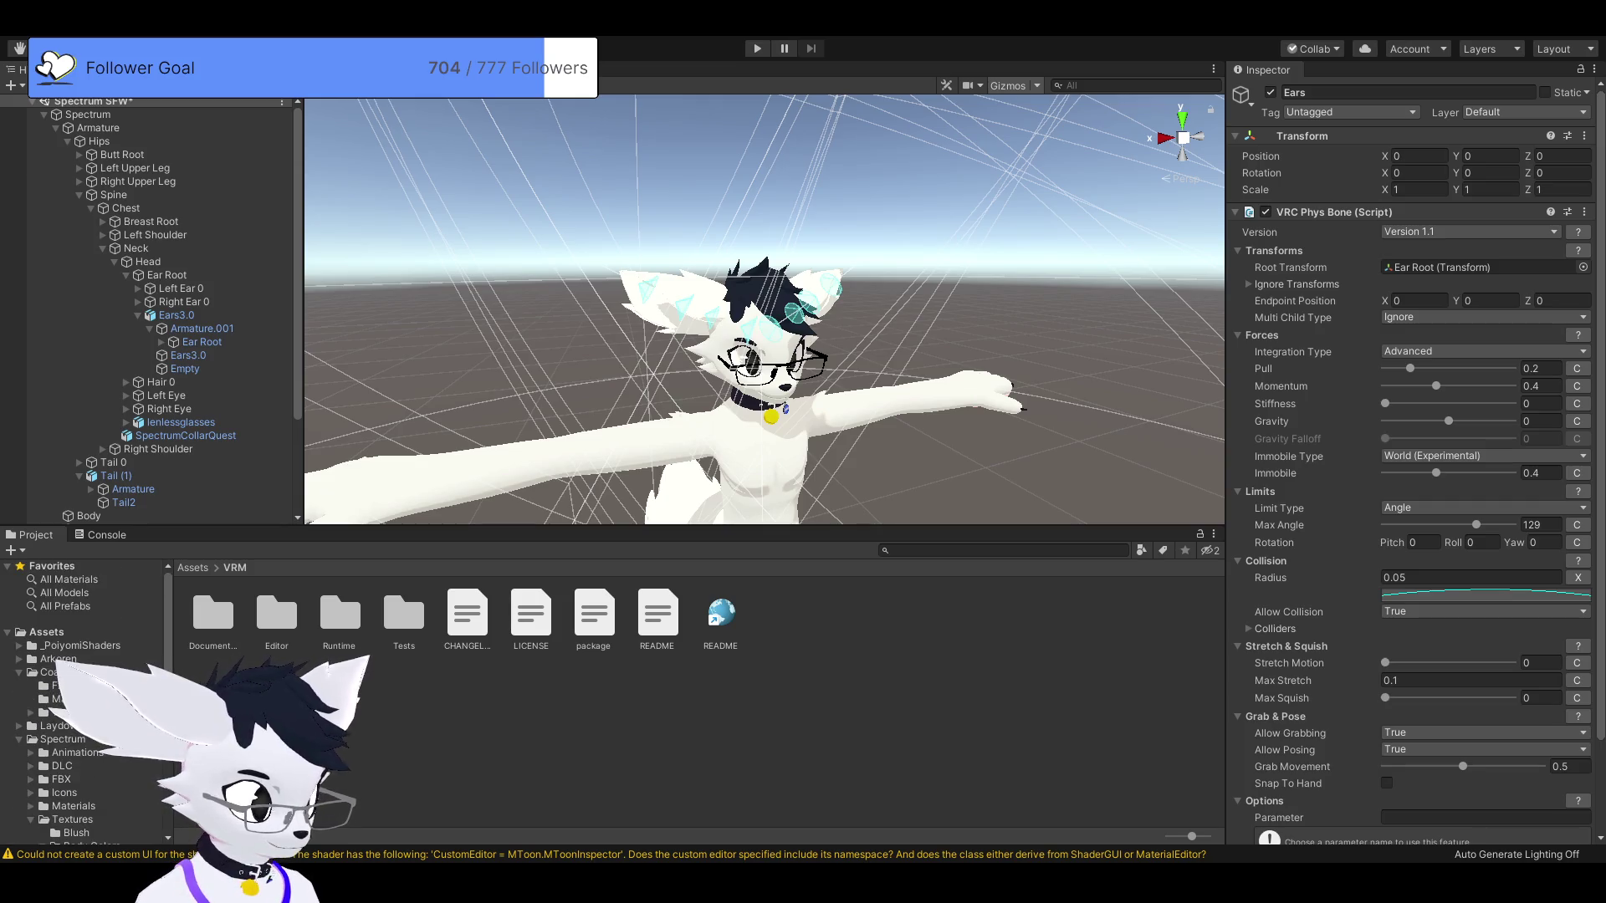
pyautogui.scroll(-1, 83, 703)
pyautogui.scroll(-3, 83, 703)
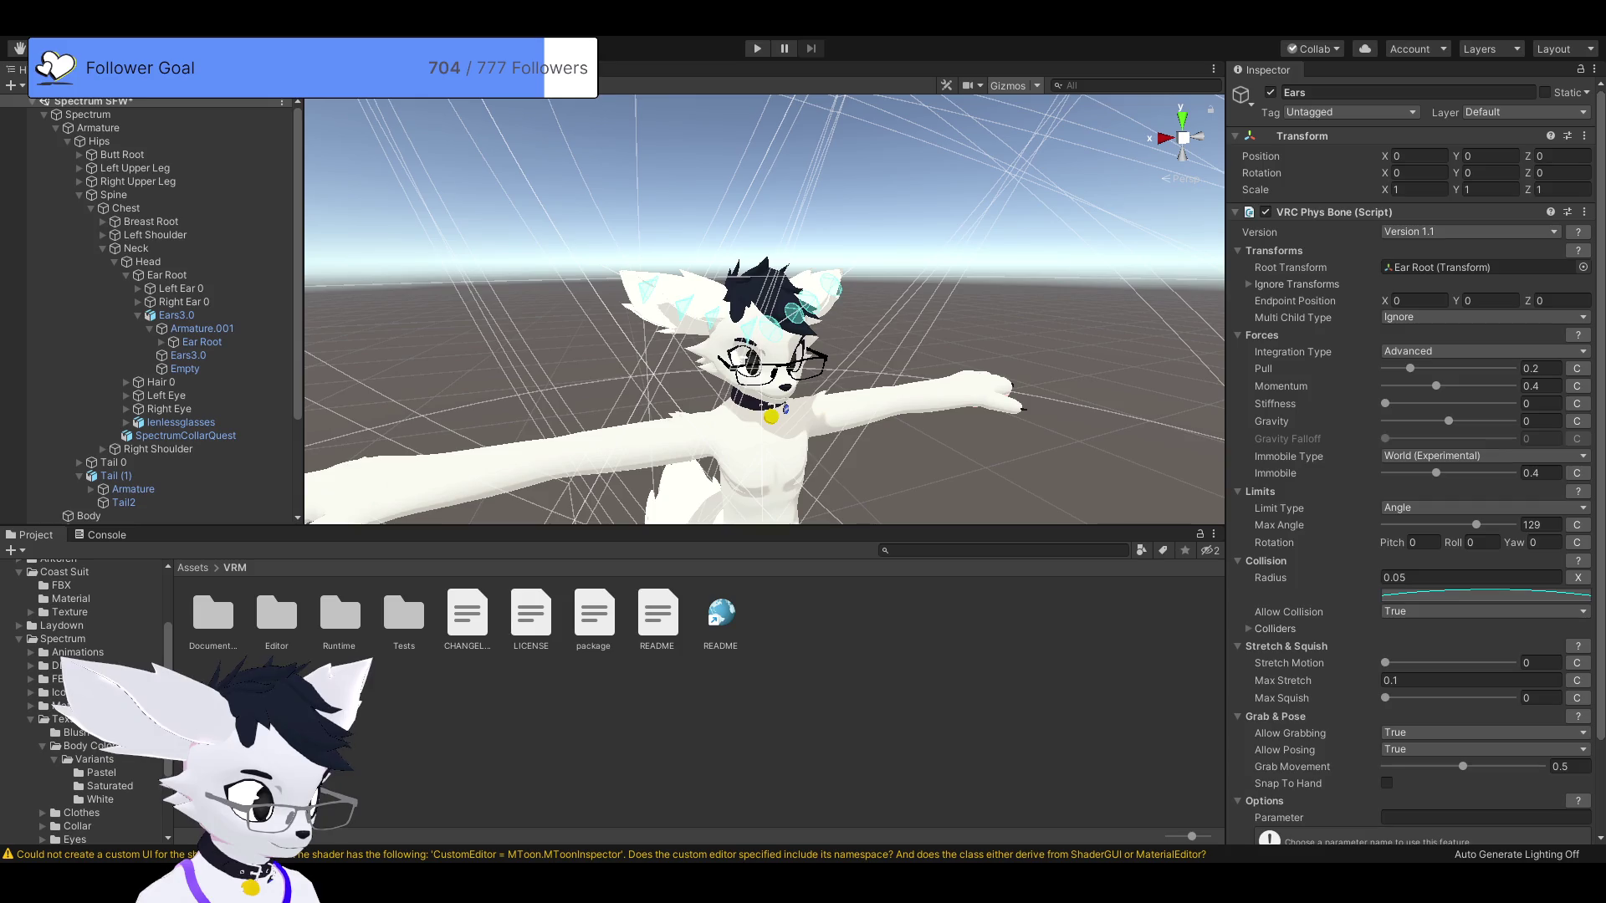
pyautogui.scroll(-2, 84, 702)
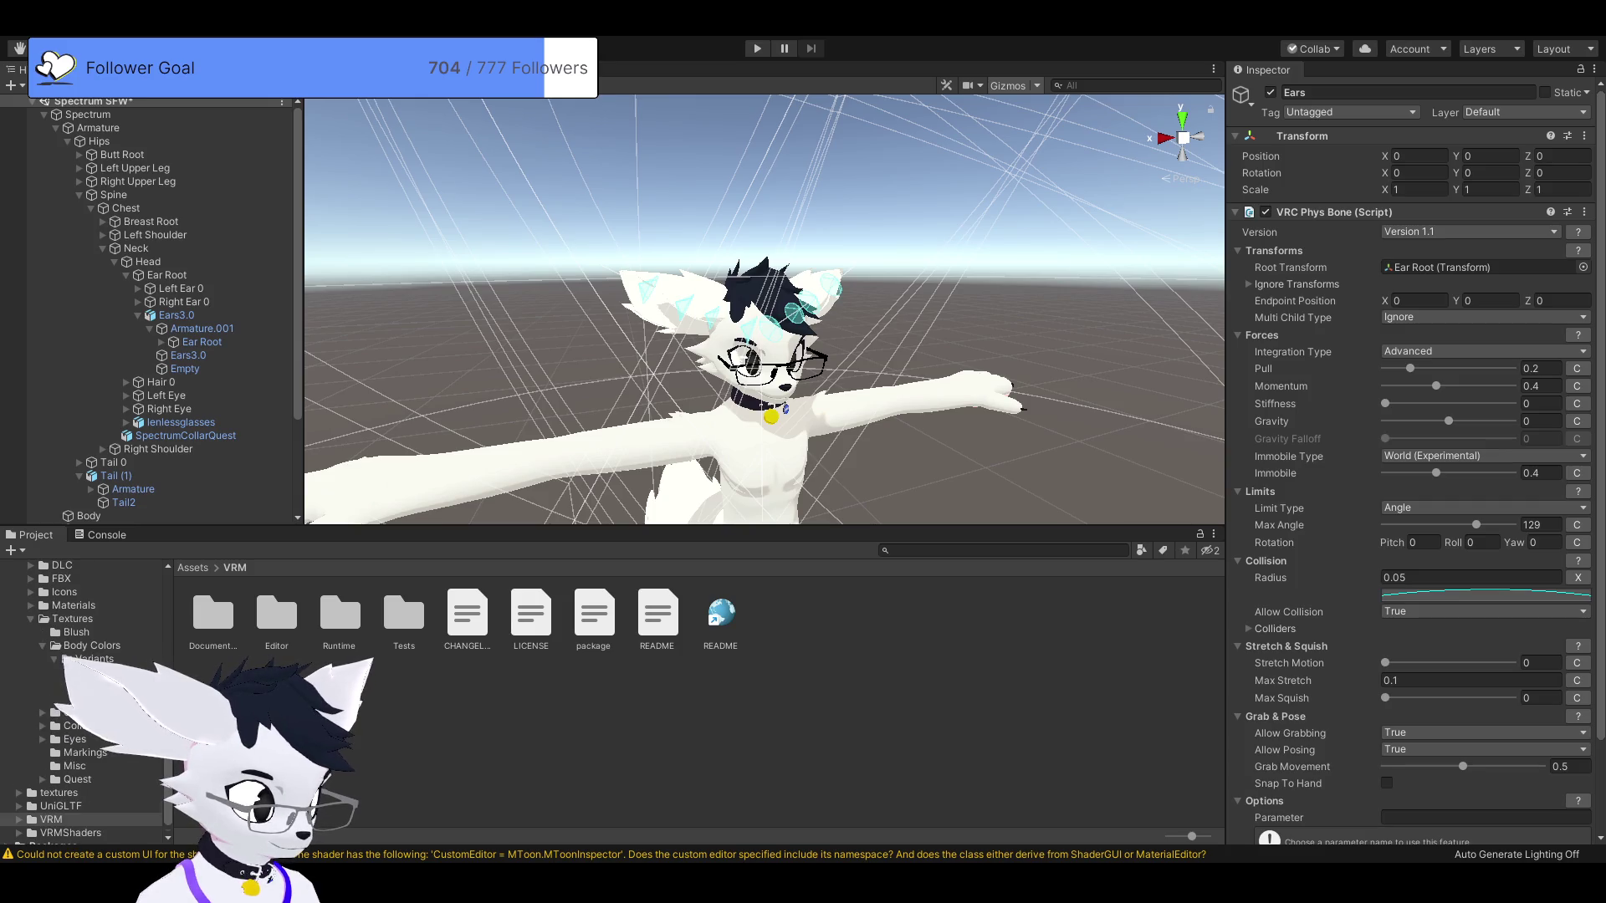
pyautogui.scroll(-1, 83, 703)
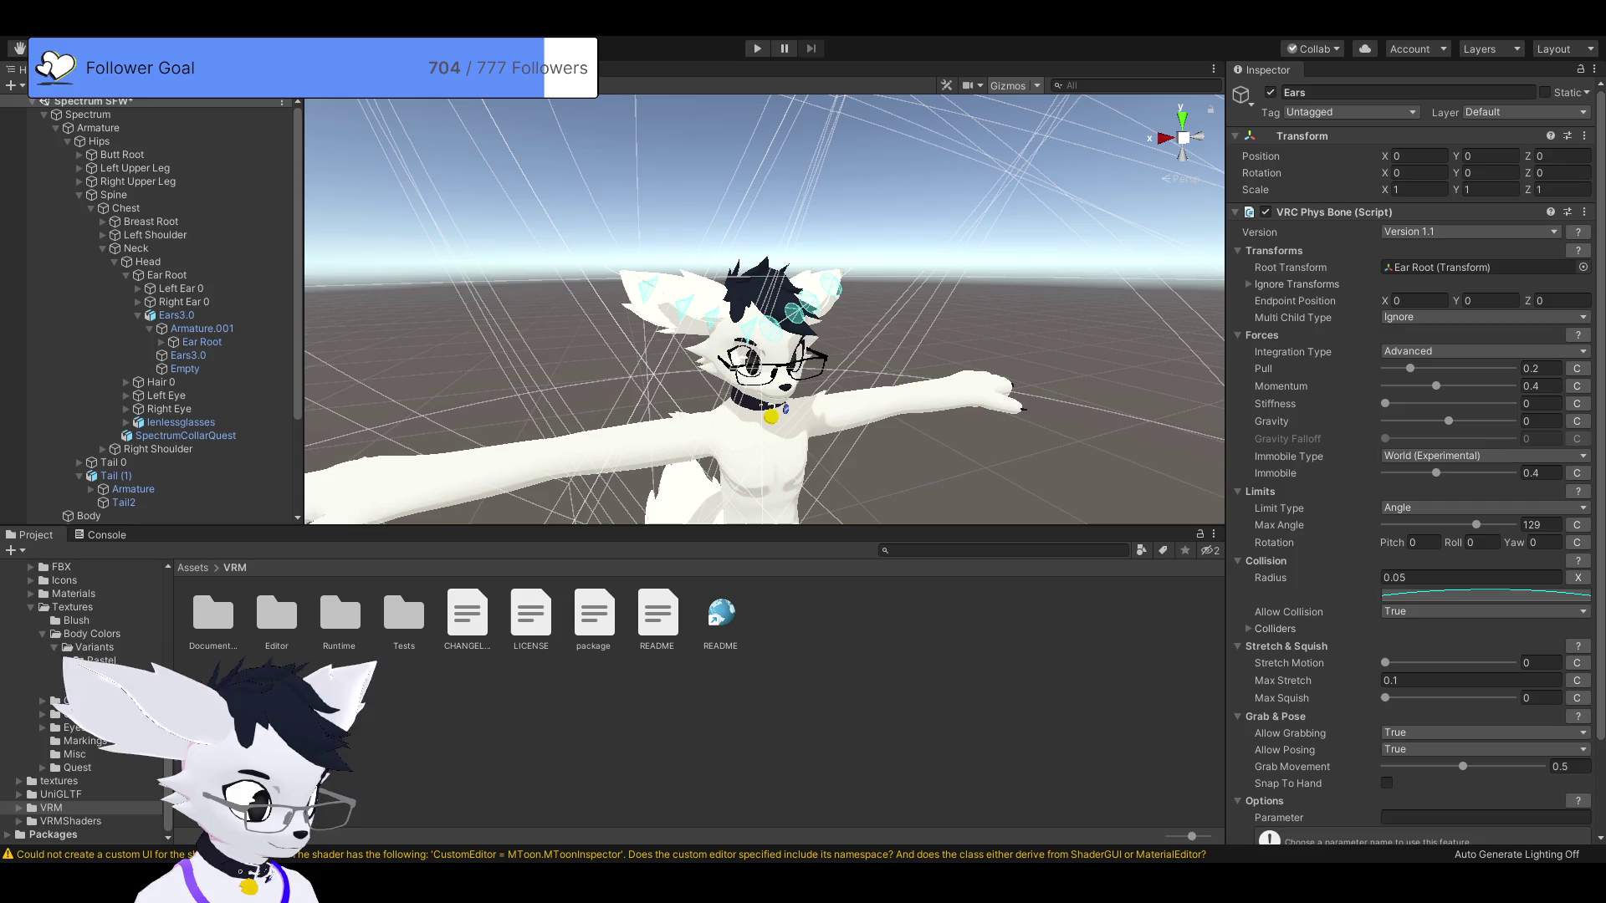
pyautogui.click(53, 834)
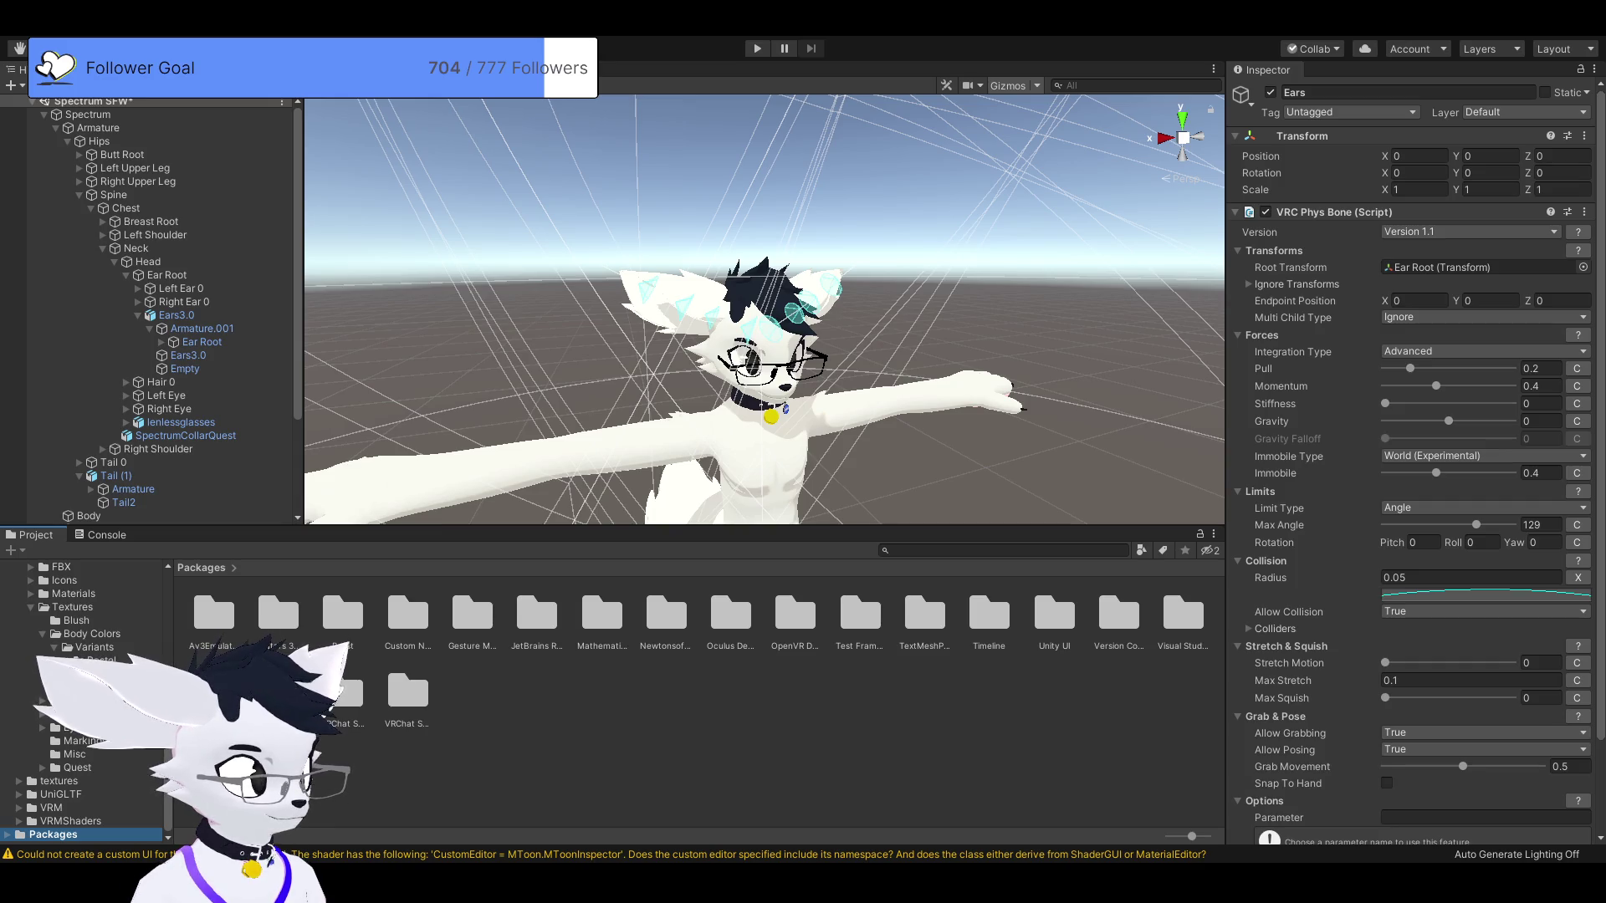
# Deselect the Ears phys bone object and select the Tail2 mesh to inspect it.
pyautogui.scroll(-3, 147, 309)
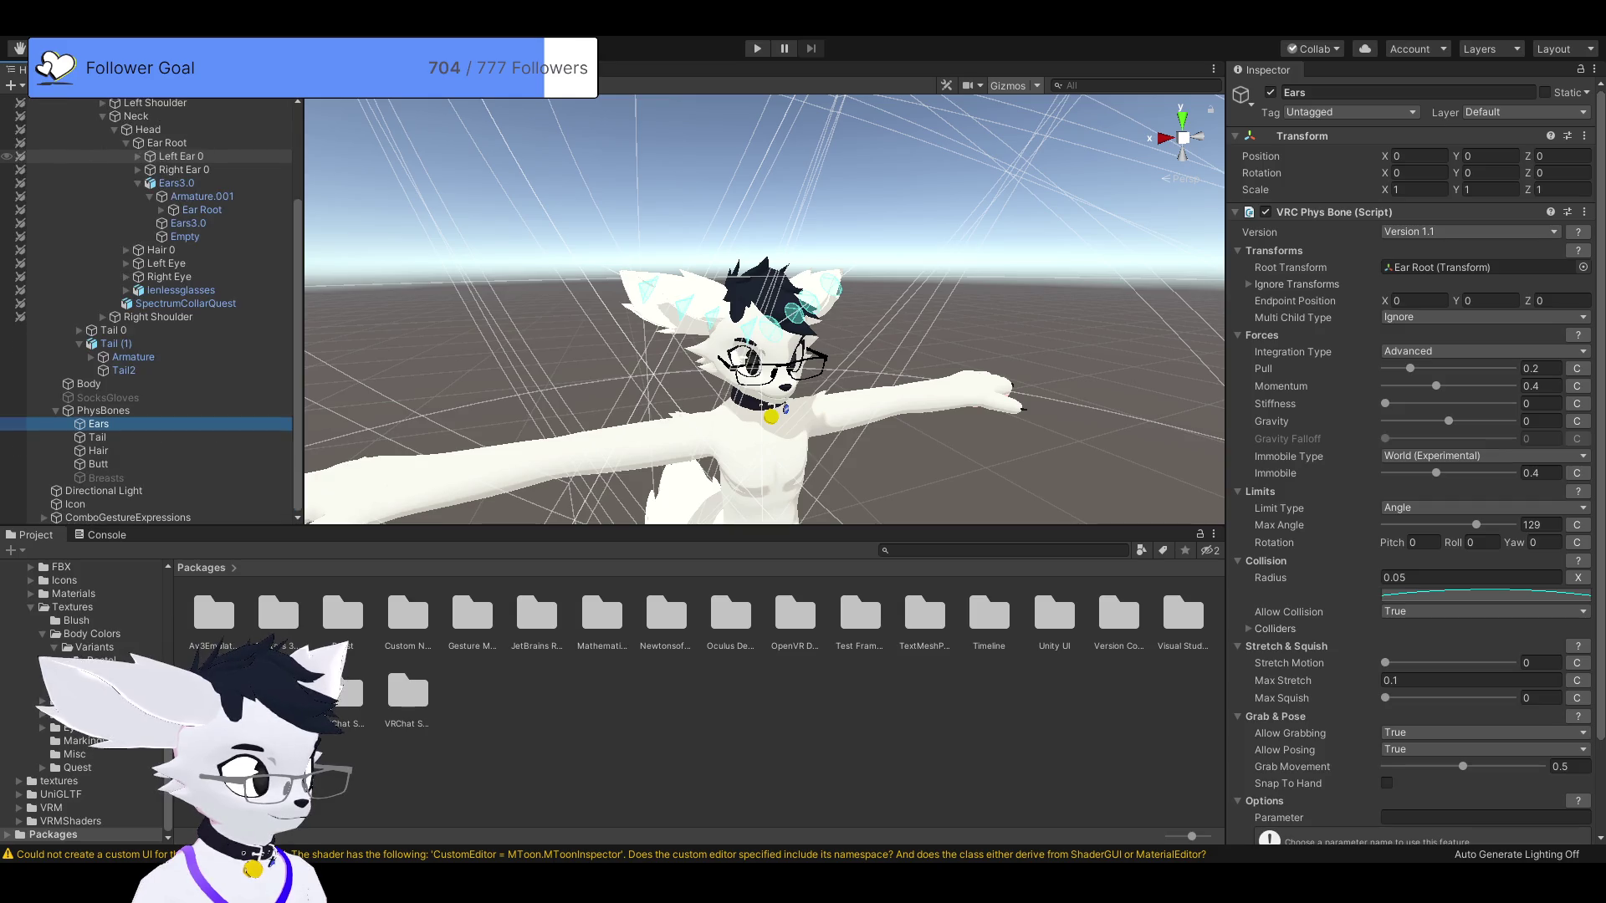
pyautogui.scroll(3, 146, 309)
pyautogui.click(92, 101)
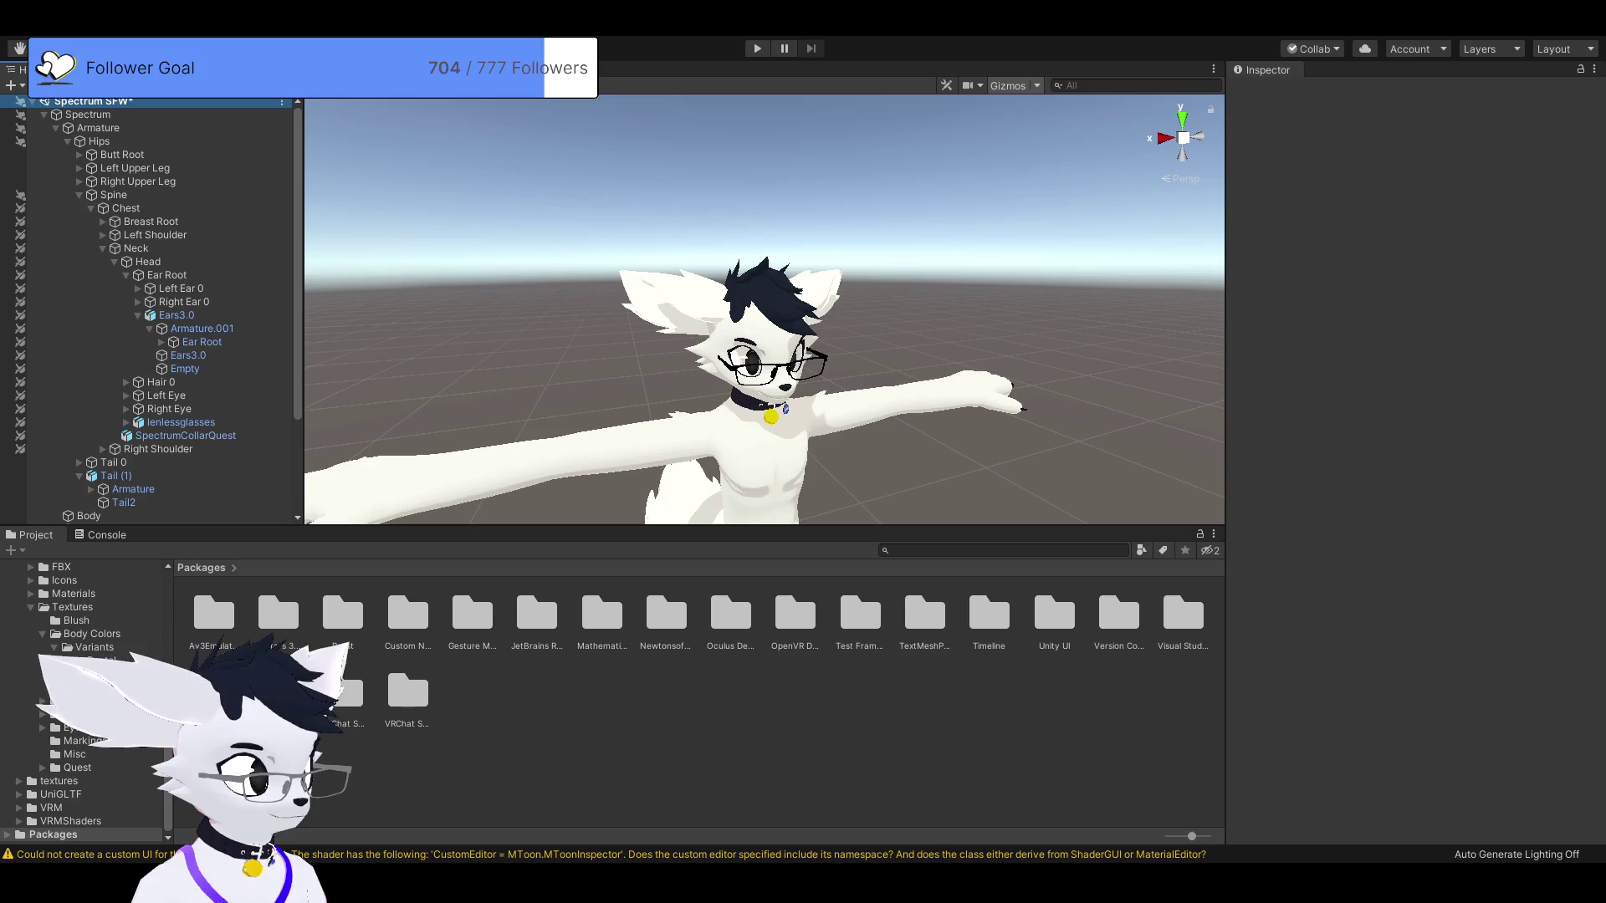
pyautogui.click(699, 513)
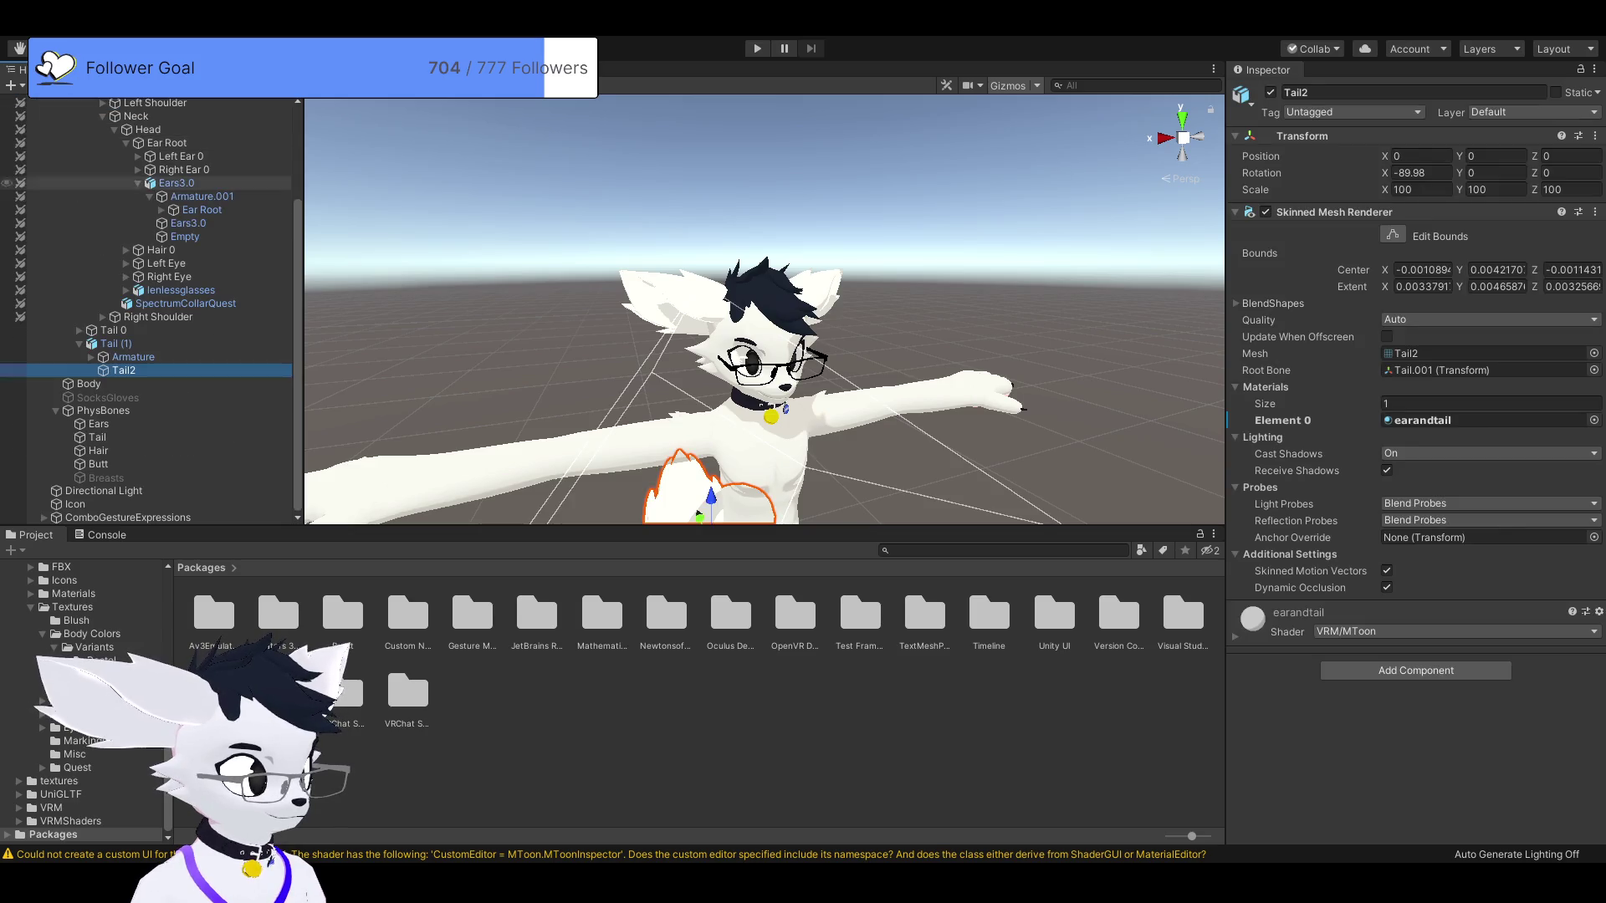
# Disable scene picking for the Hair object, then deselect the Tail2 mesh.
pyautogui.click(20, 450)
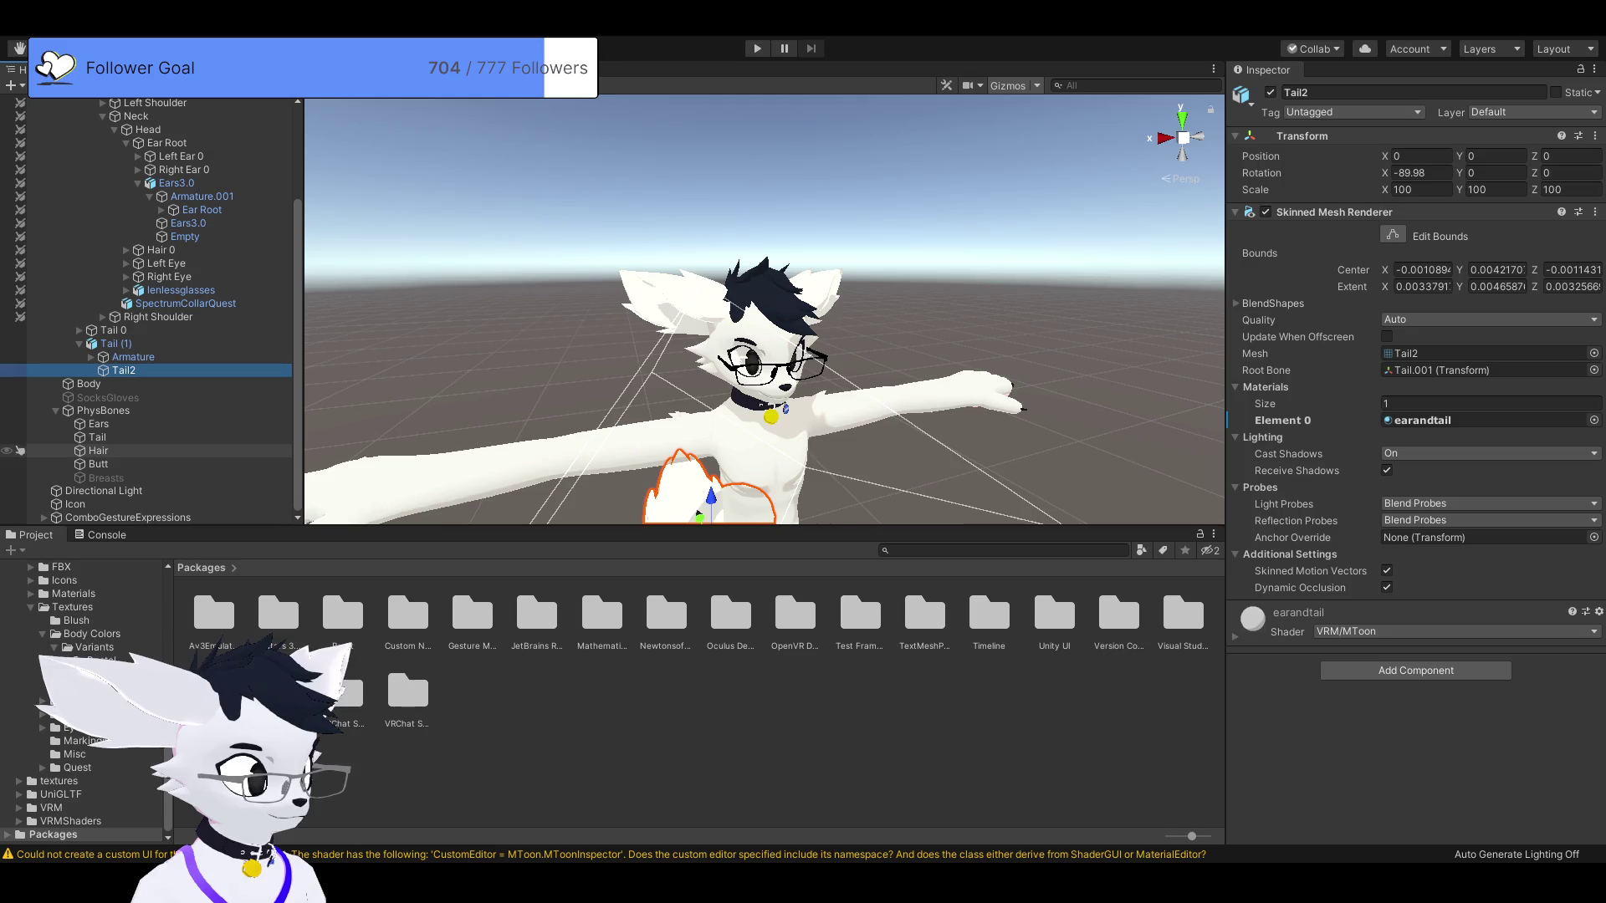
pyautogui.scroll(5, 17, 456)
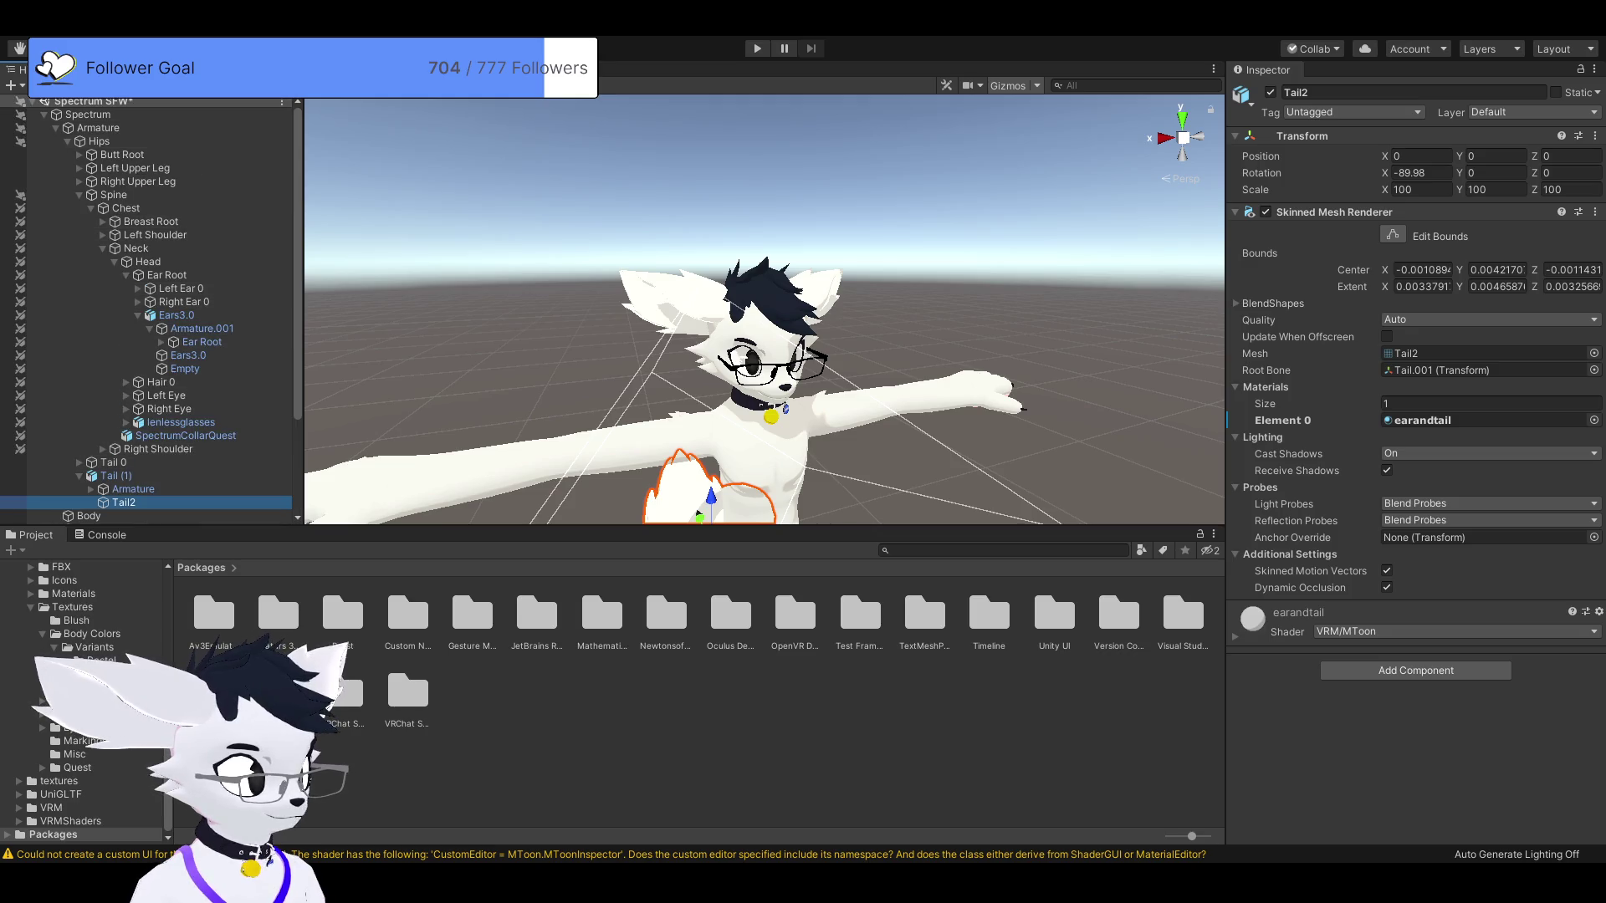
pyautogui.click(698, 514)
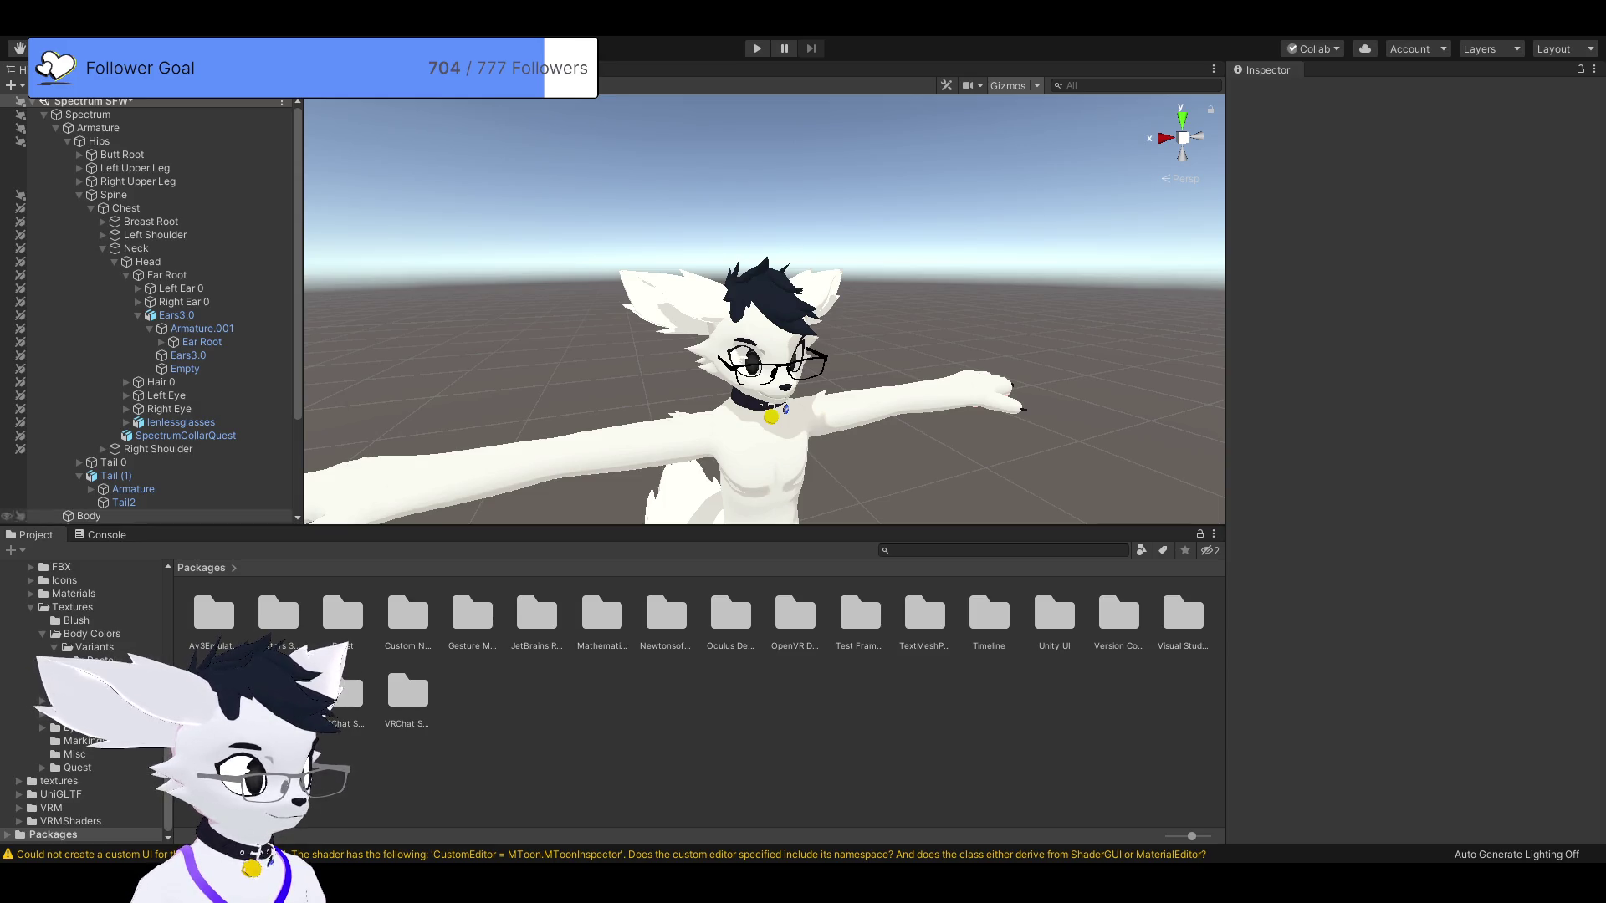
pyautogui.scroll(5, 84, 702)
# Show the top-level Assets folder contents in the Project window.
pyautogui.click(47, 633)
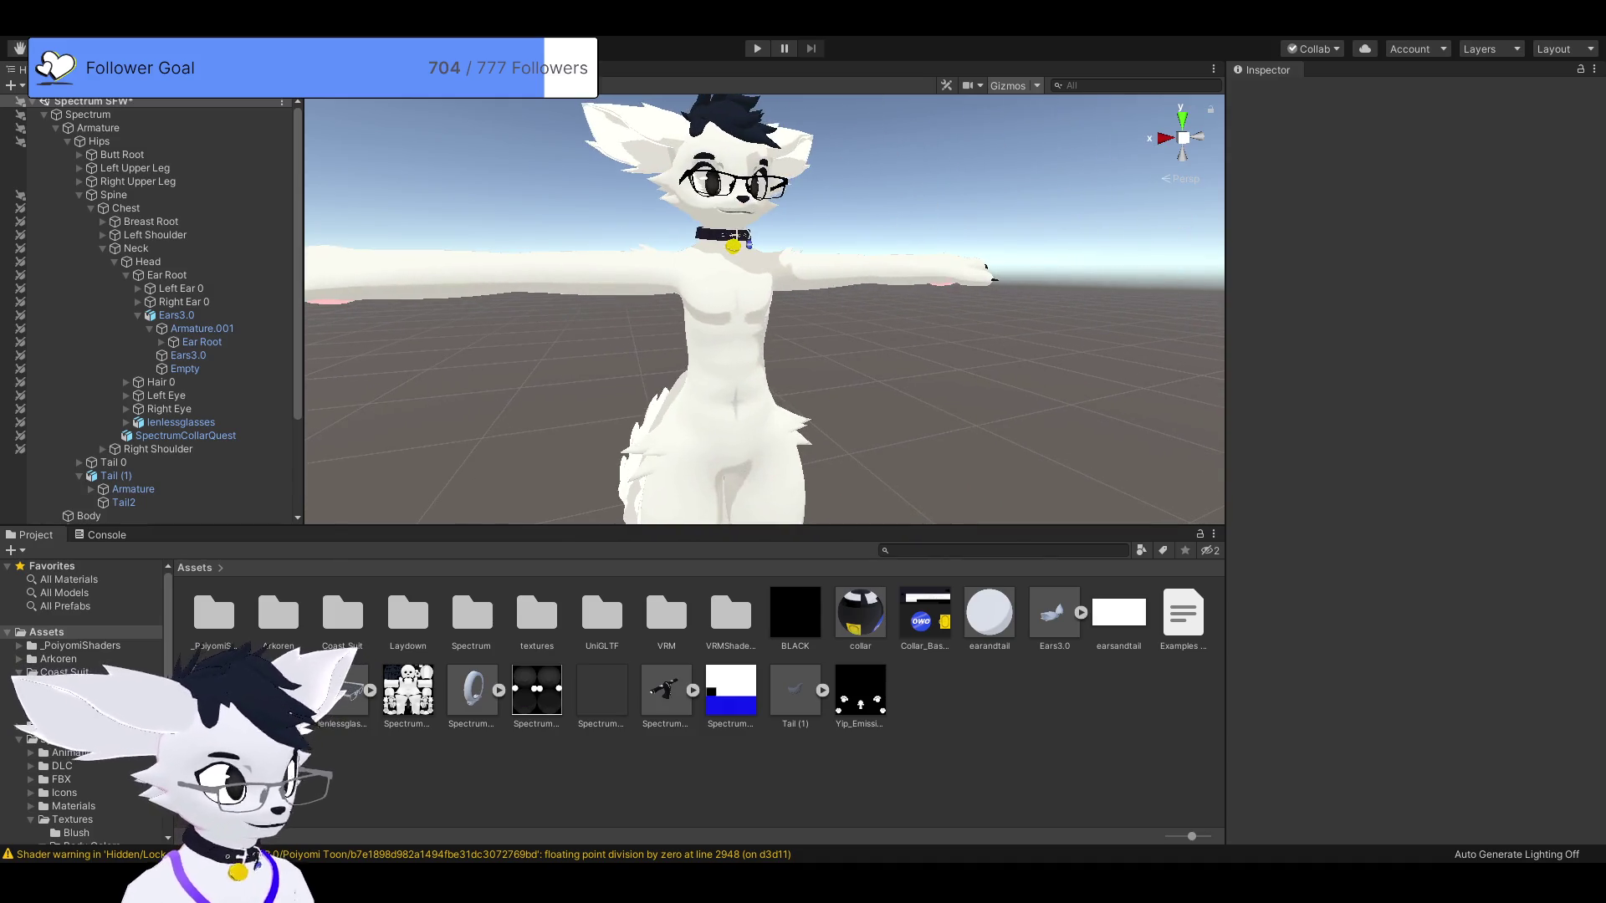
# Show the installed Packages folders again in the Project window.
pyautogui.scroll(-5, 83, 711)
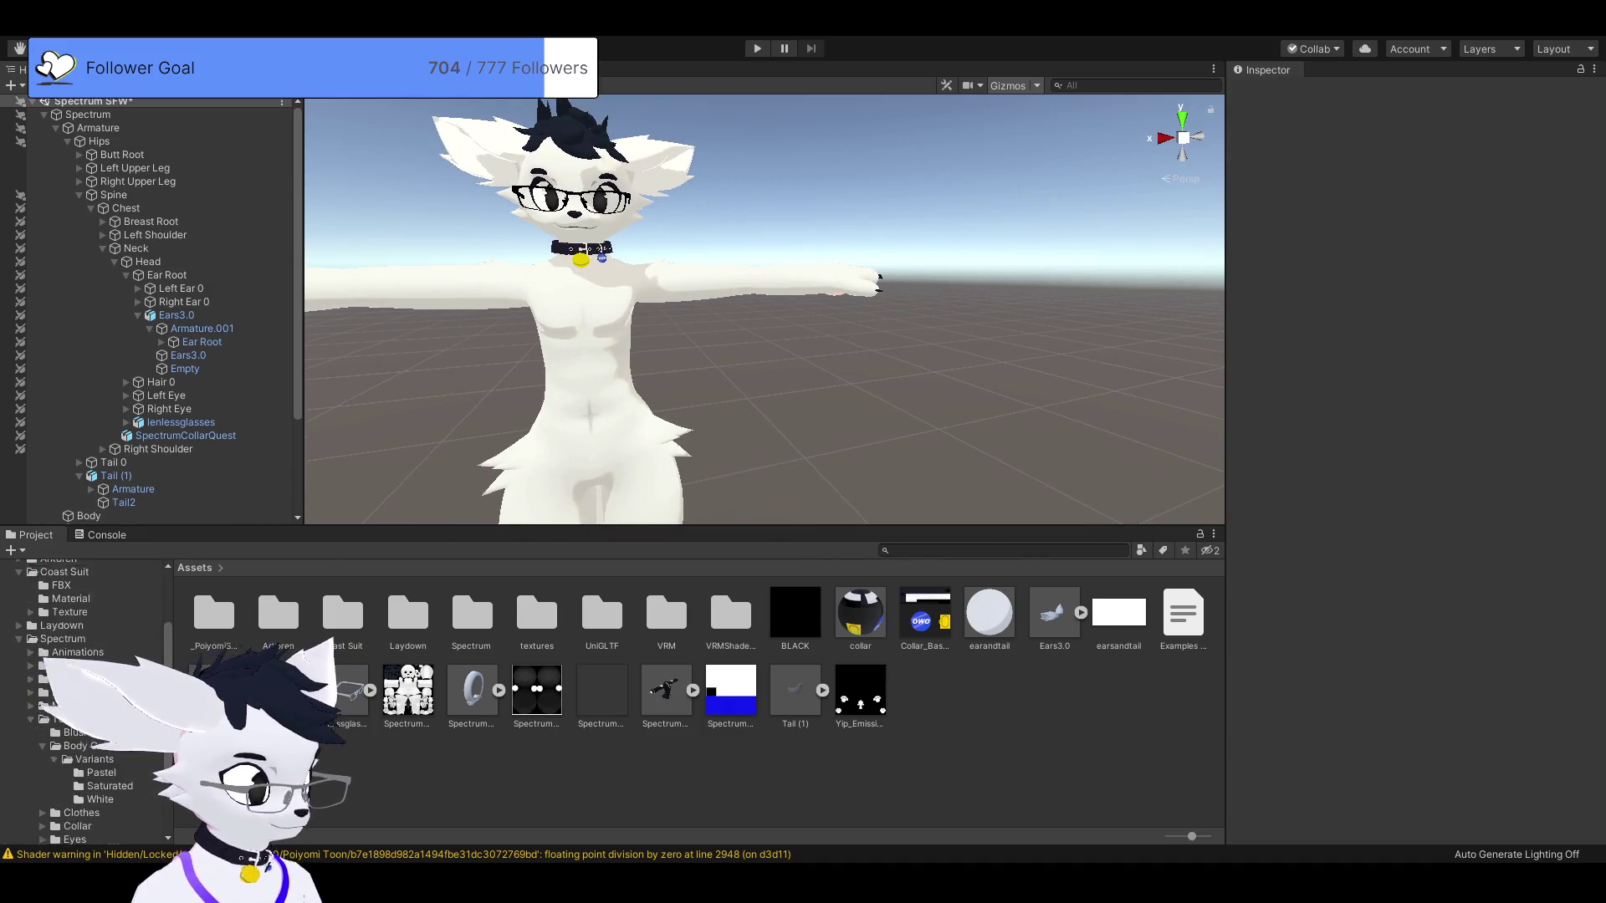
pyautogui.click(53, 834)
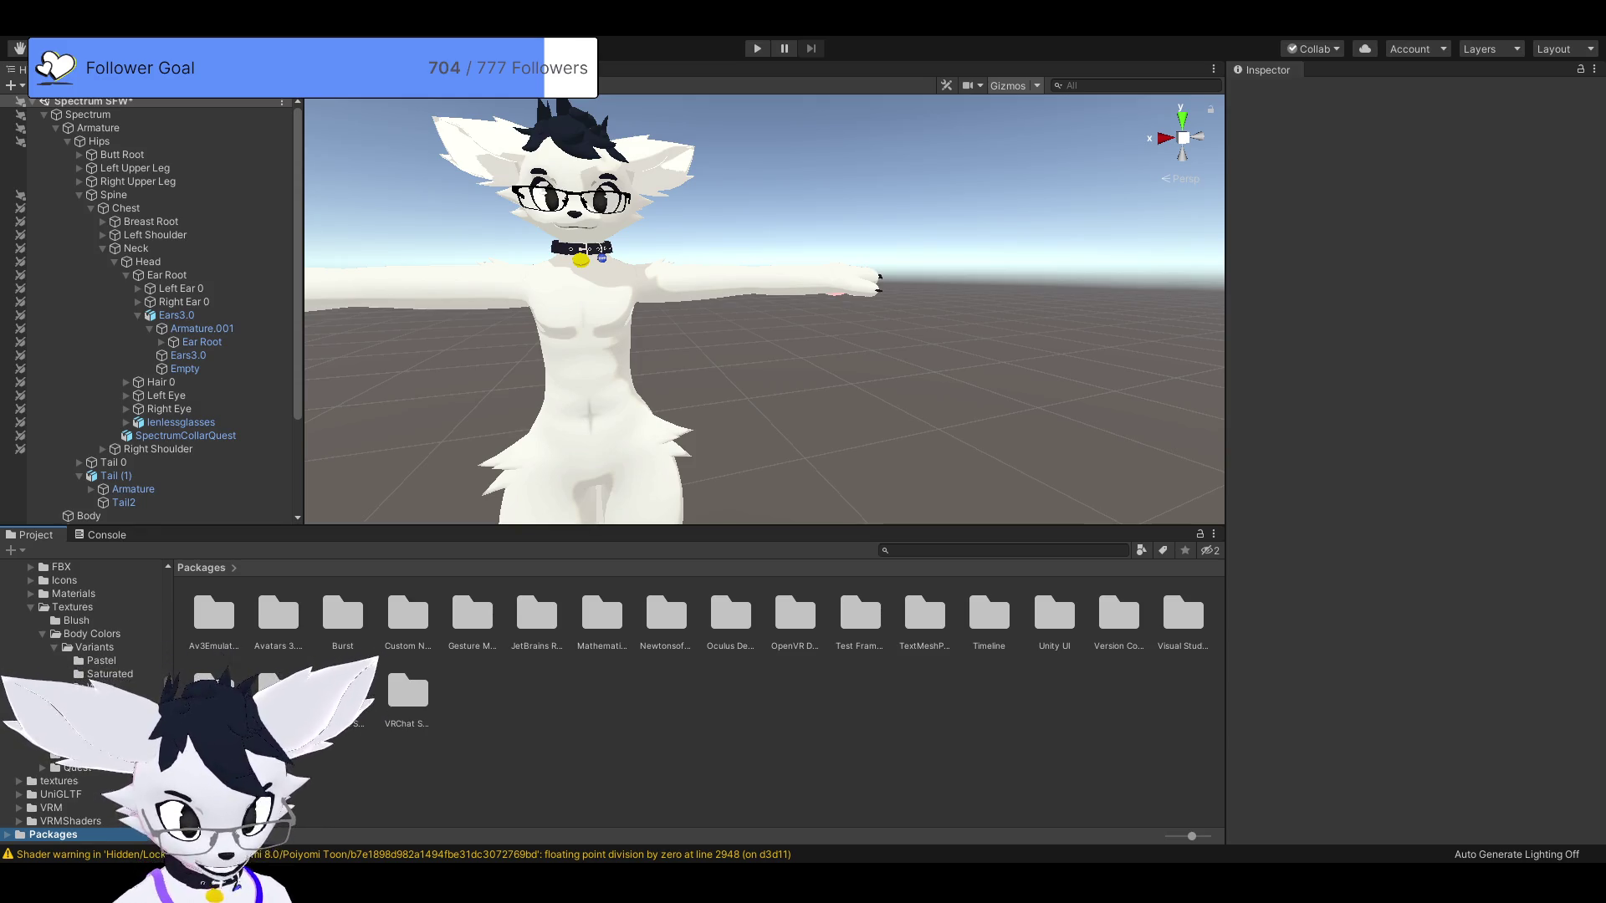
# Open and return from the Unity UI, VRChat Package Resolver and VRChat SDK - Avatars packages.
pyautogui.doubleClick(1053, 614)
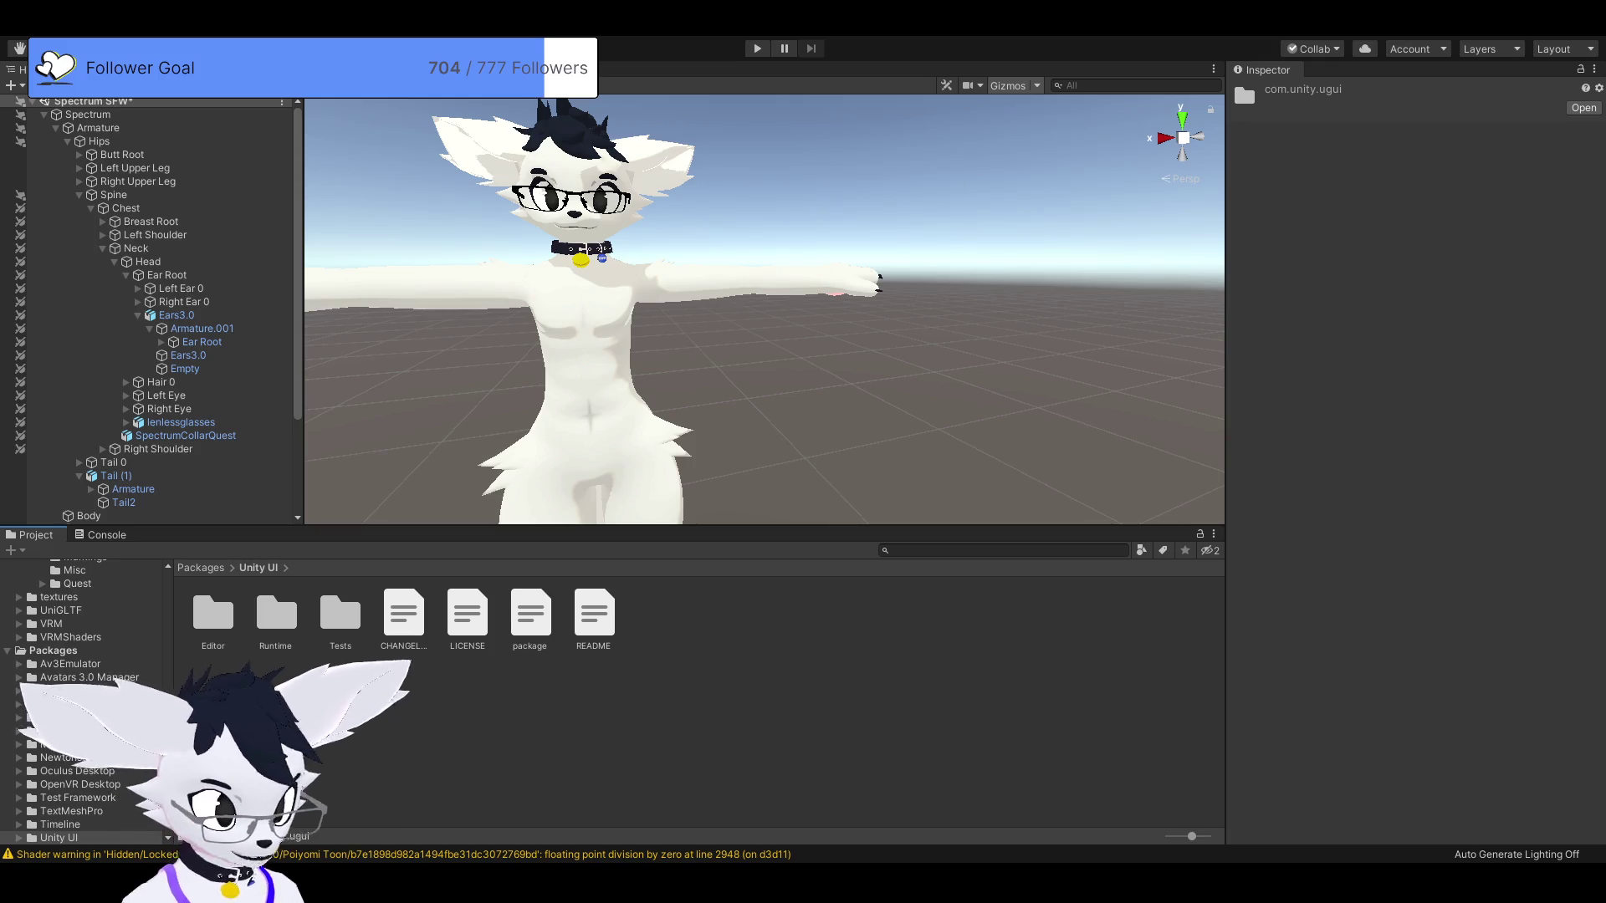
pyautogui.press('BackSpace')
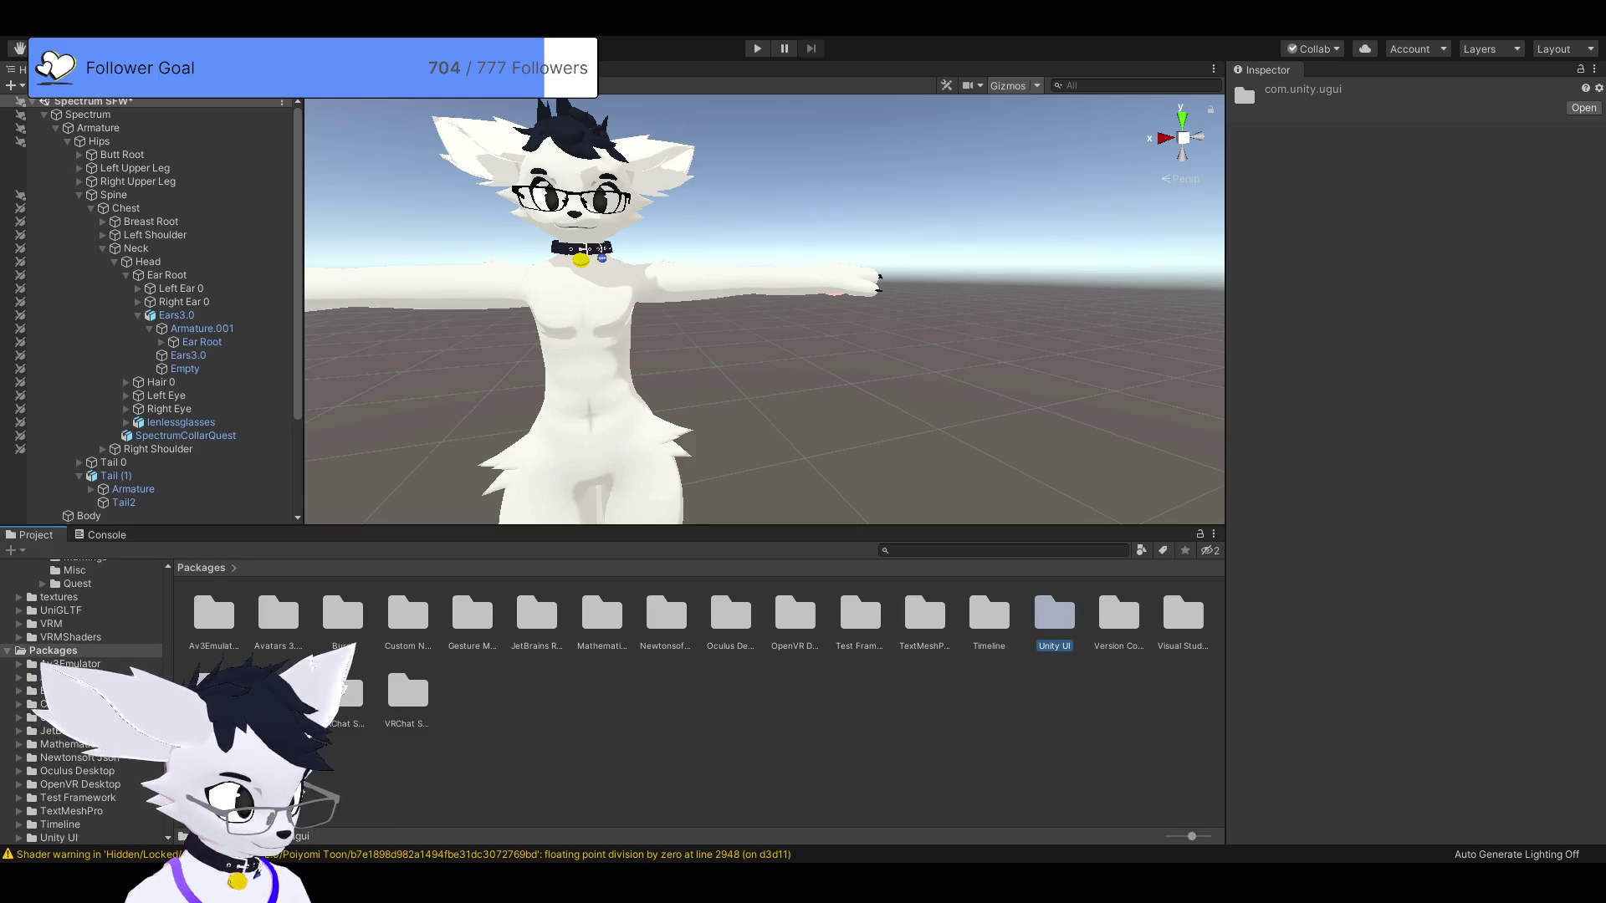
pyautogui.doubleClick(278, 693)
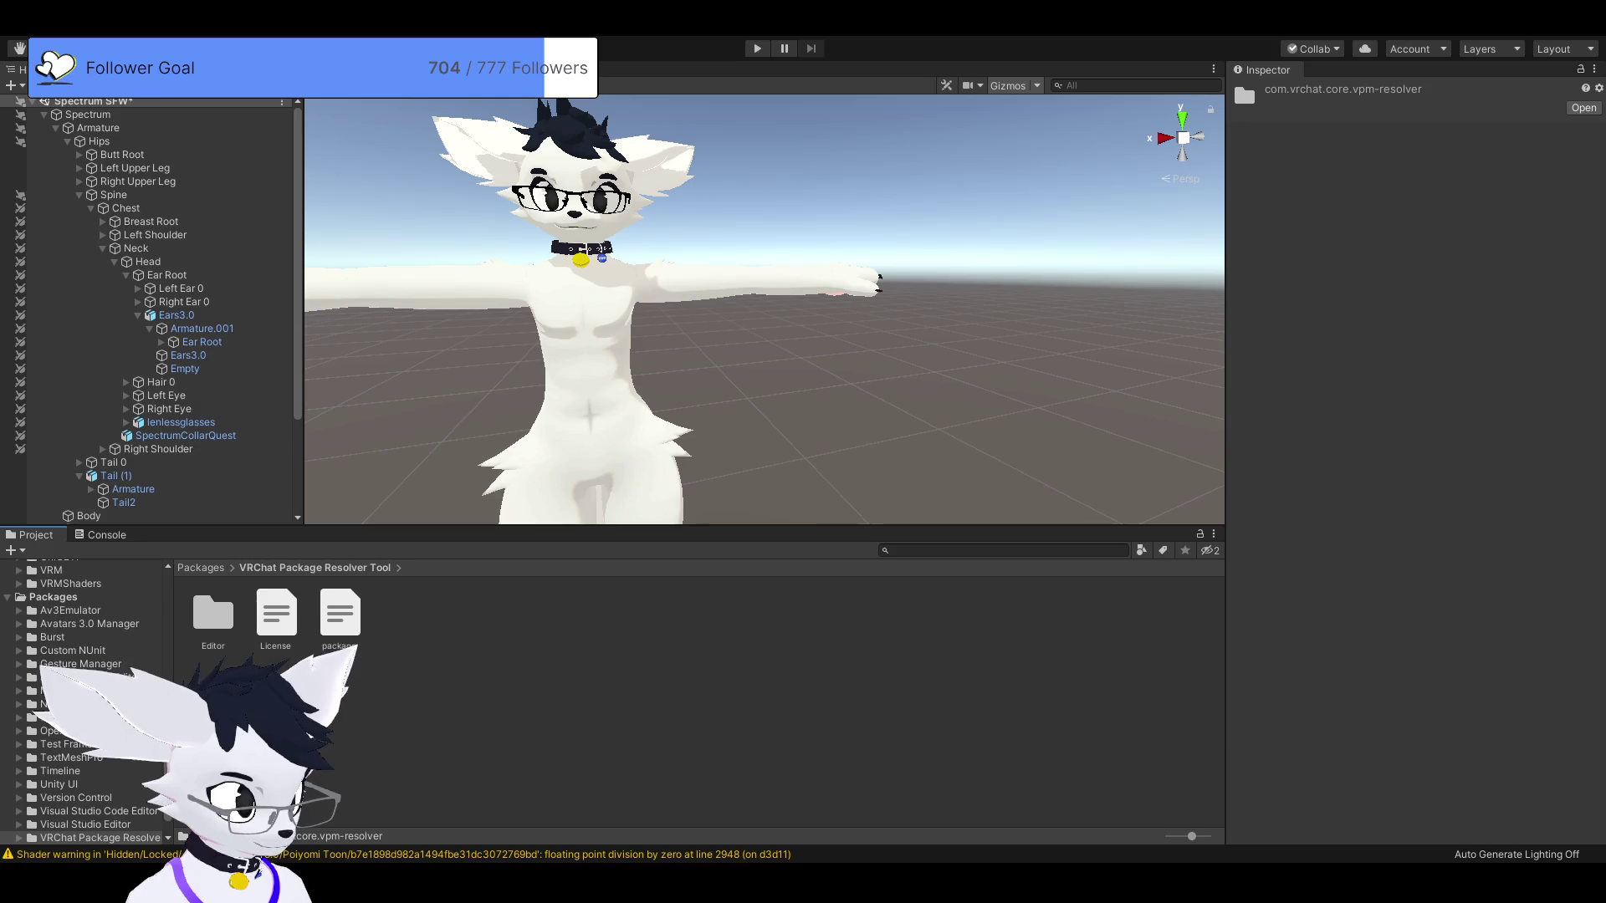
pyautogui.press('BackSpace')
pyautogui.doubleClick(340, 682)
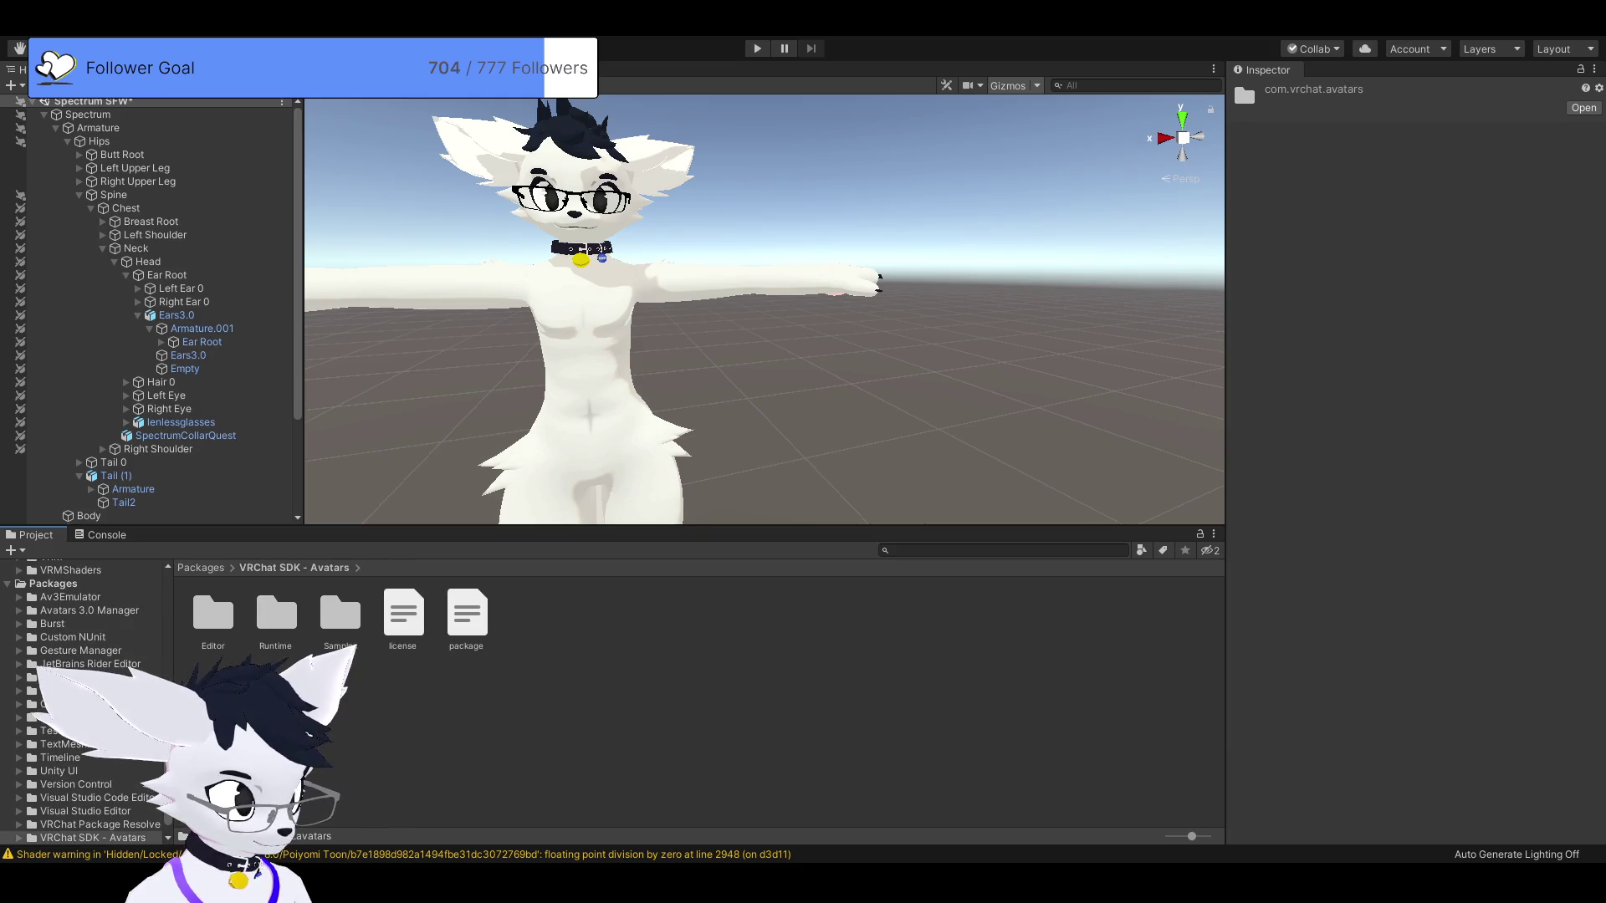
pyautogui.press('BackSpace')
# Open the VRChat SDK - Base package, go back, and show the Avatars 3.0 Manager details.
pyautogui.press('Right')
pyautogui.press('Return')
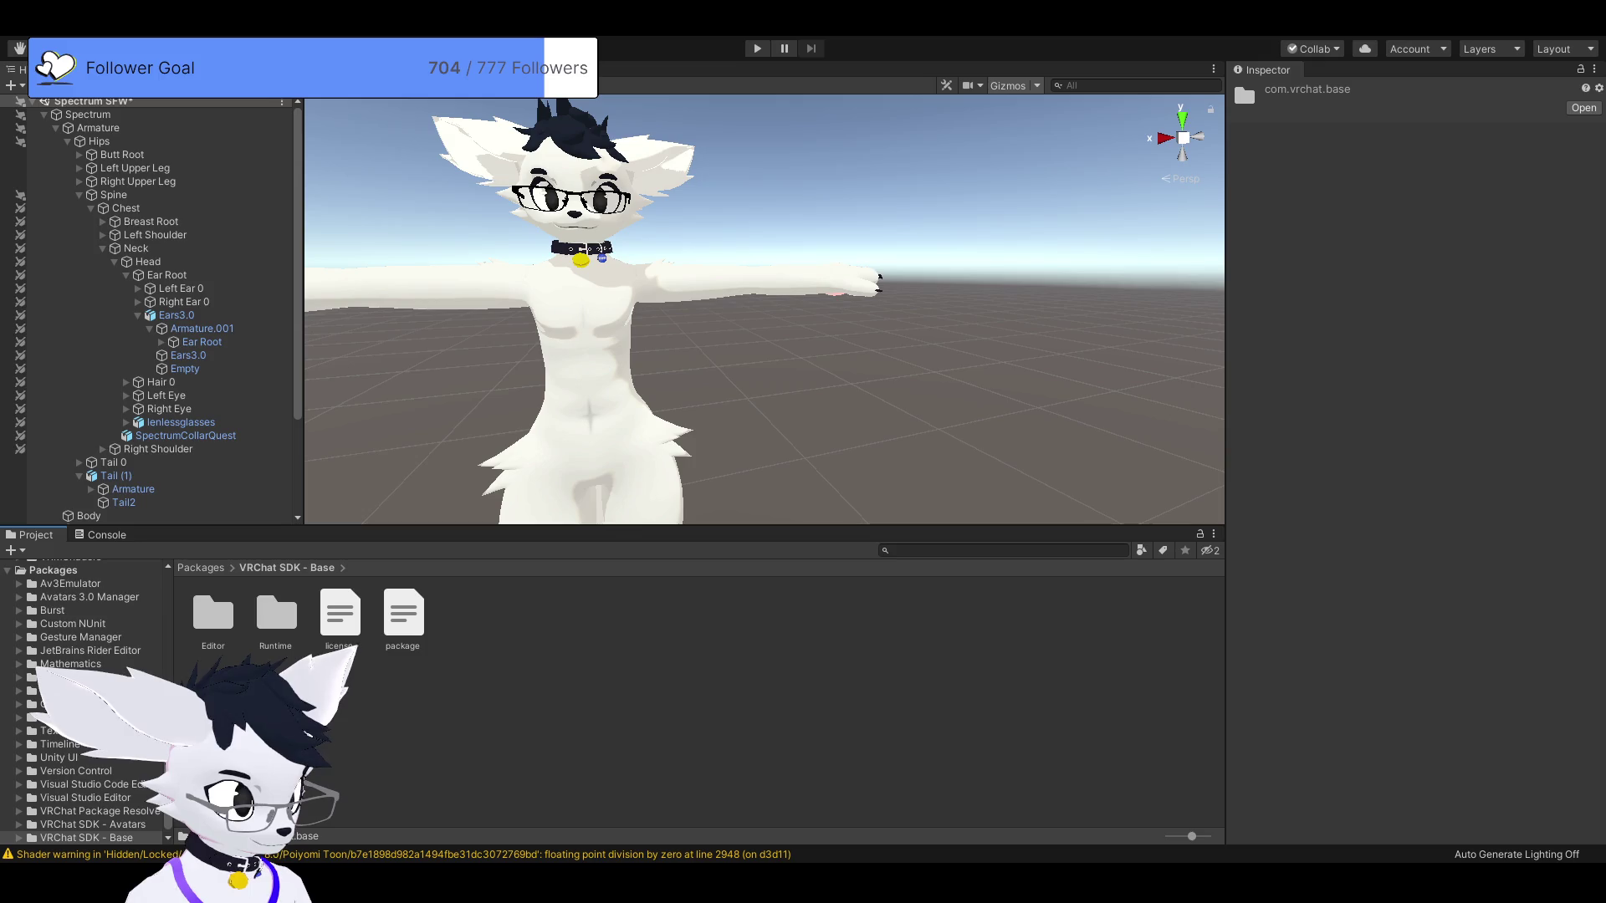
pyautogui.press('BackSpace')
pyautogui.click(278, 615)
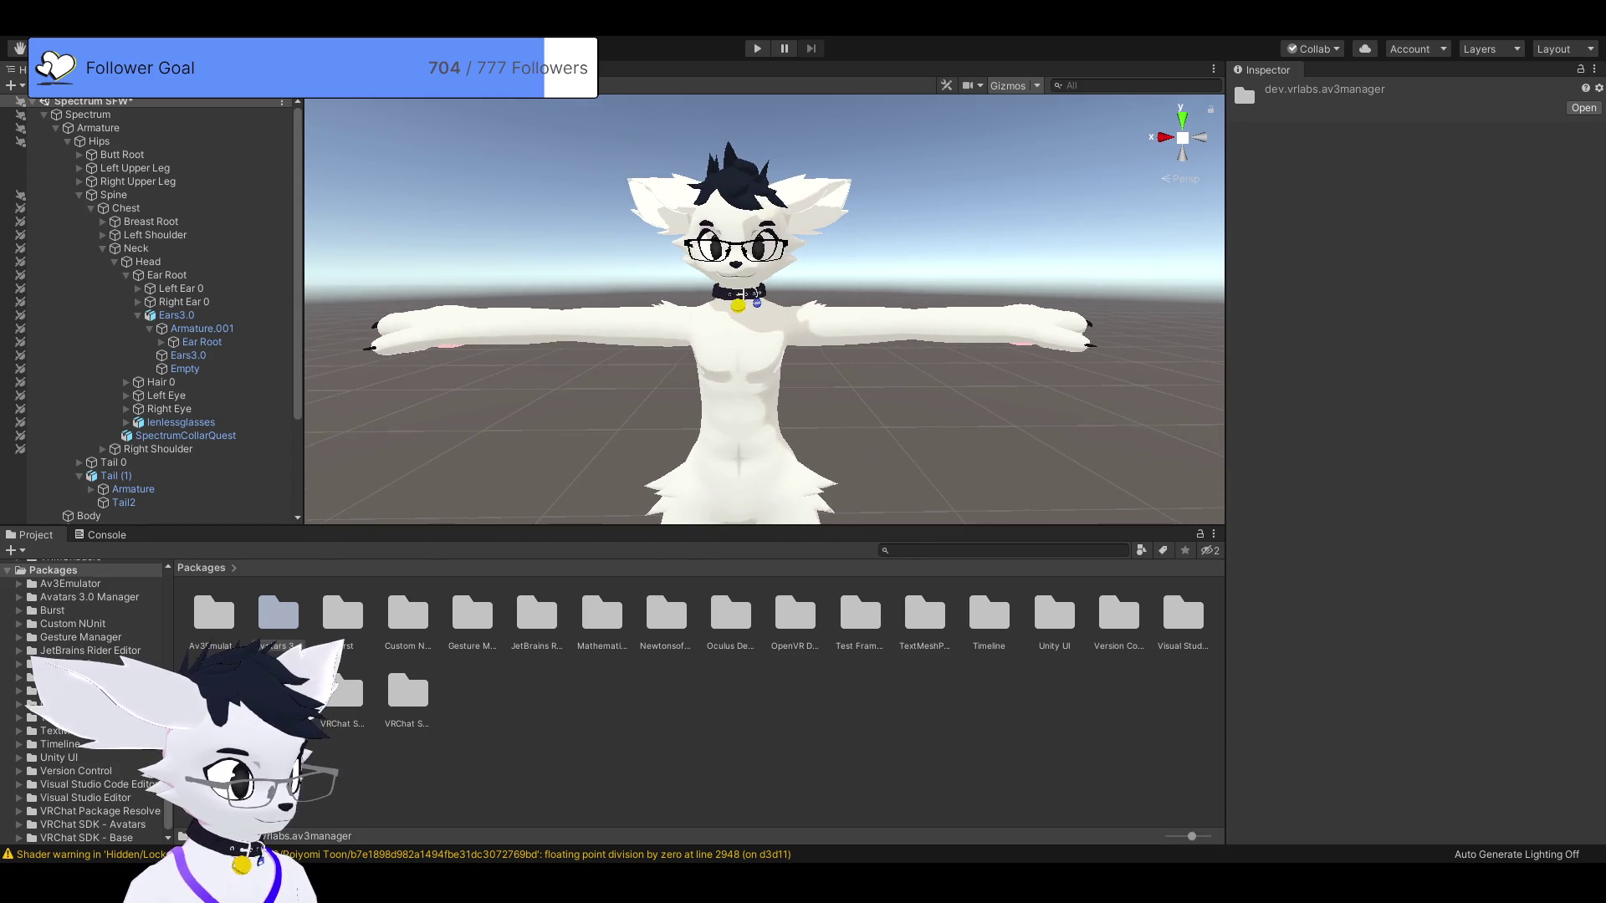
# Select the Spectrum root to review its VRC Avatar Descriptor, then switch windows.
pyautogui.click(87, 115)
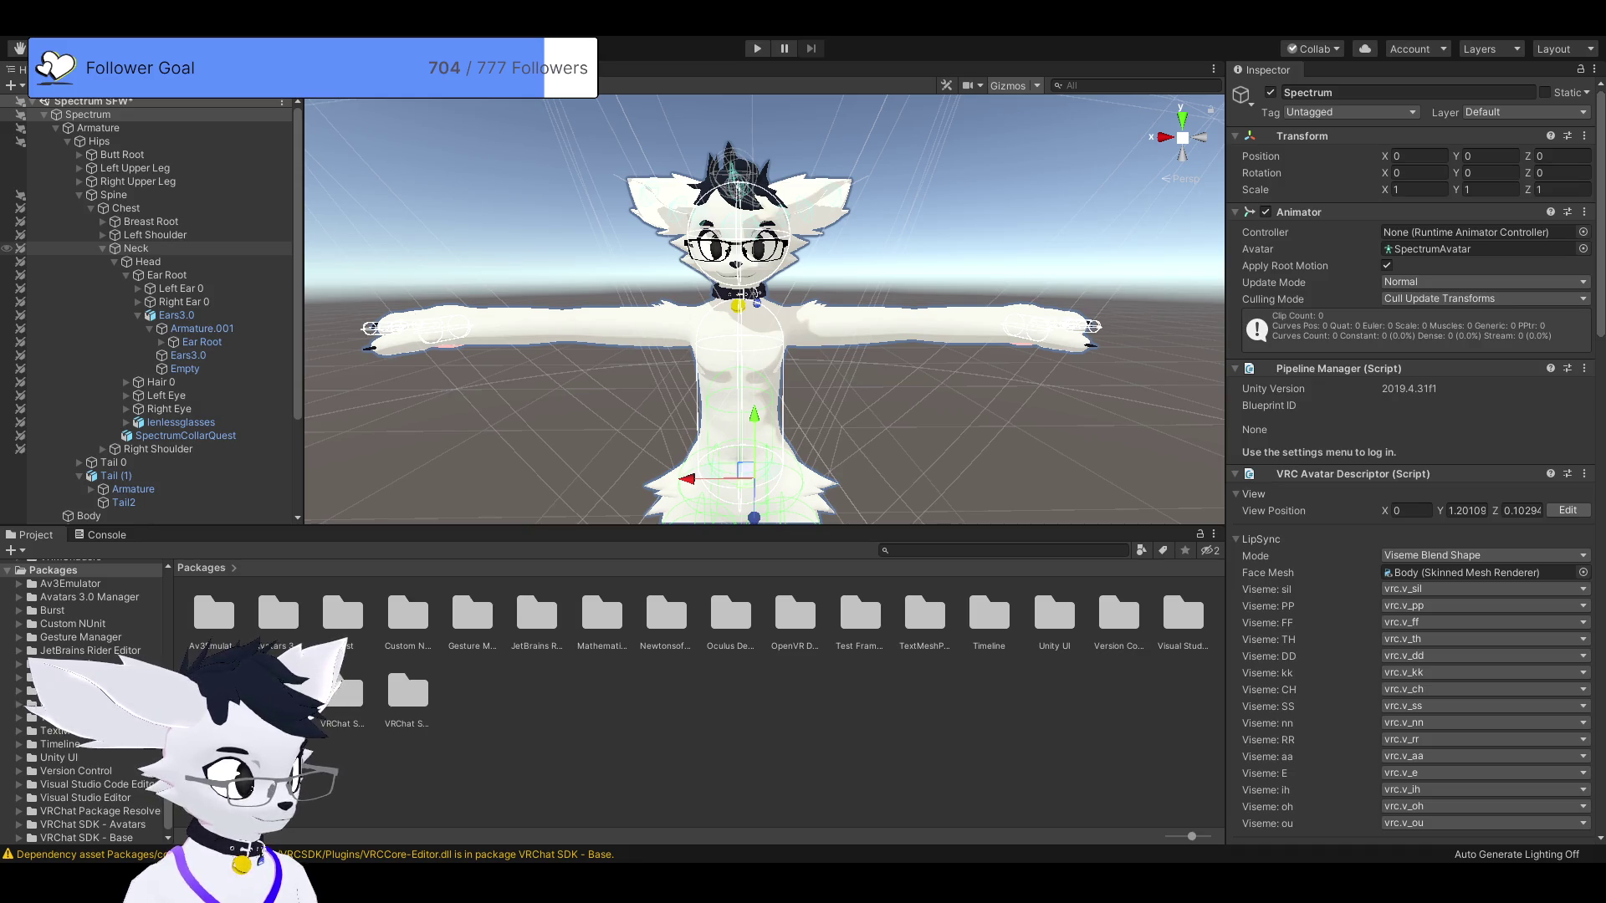
pyautogui.hotkey('alt', 'Tab')
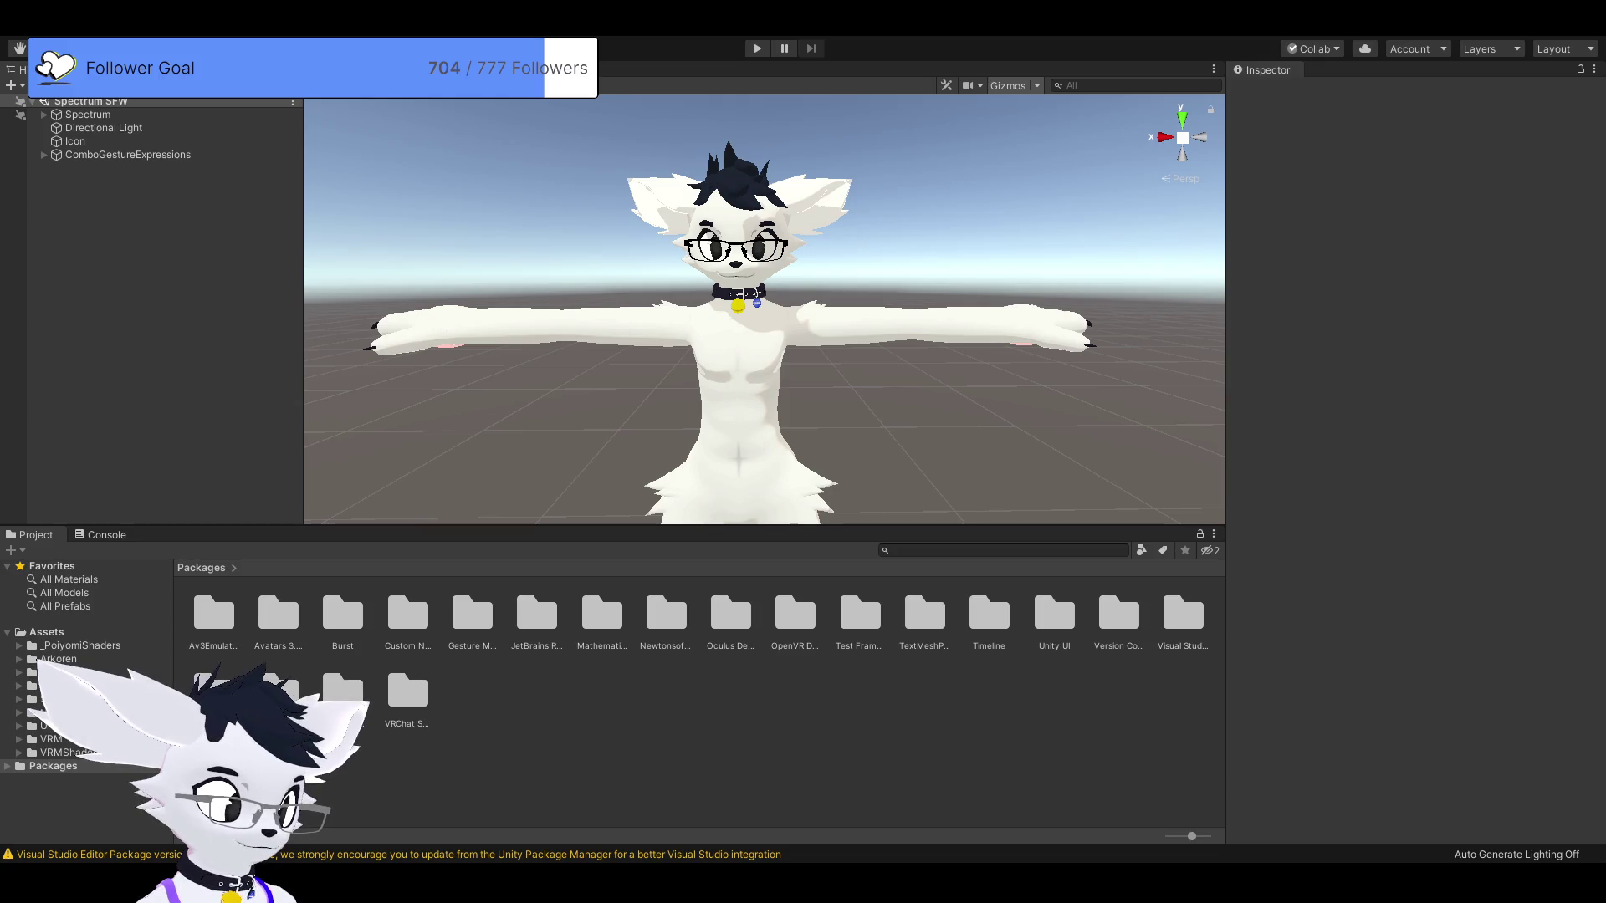
# Open Assets/VRM and read the package.json (version 0.131.0) and README in the Inspector.
pyautogui.click(51, 739)
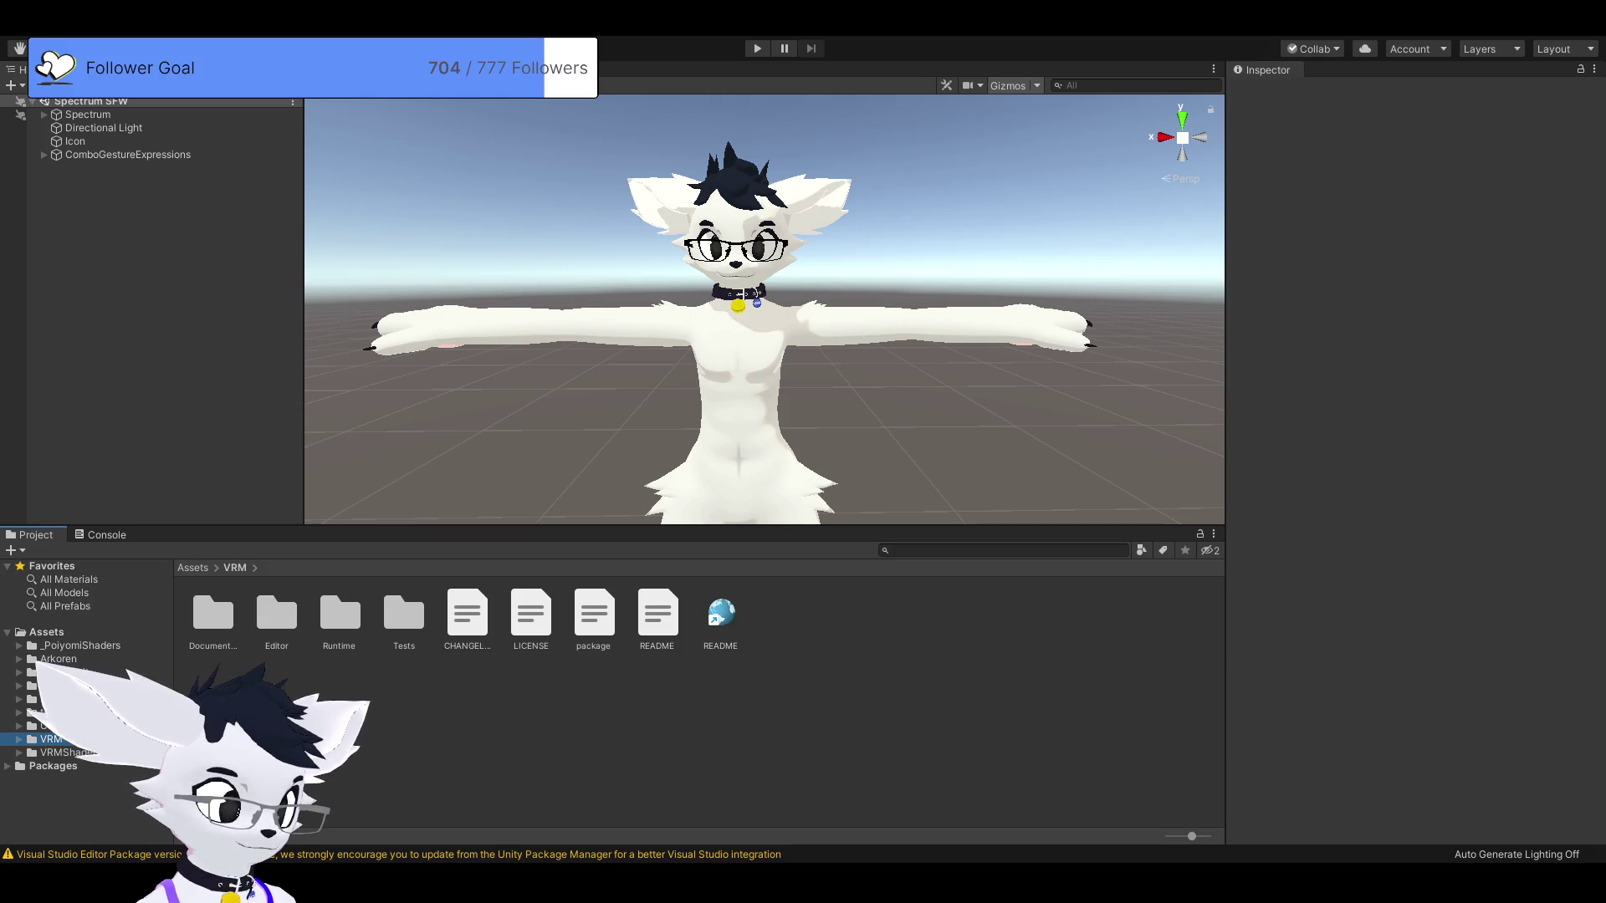
pyautogui.click(594, 614)
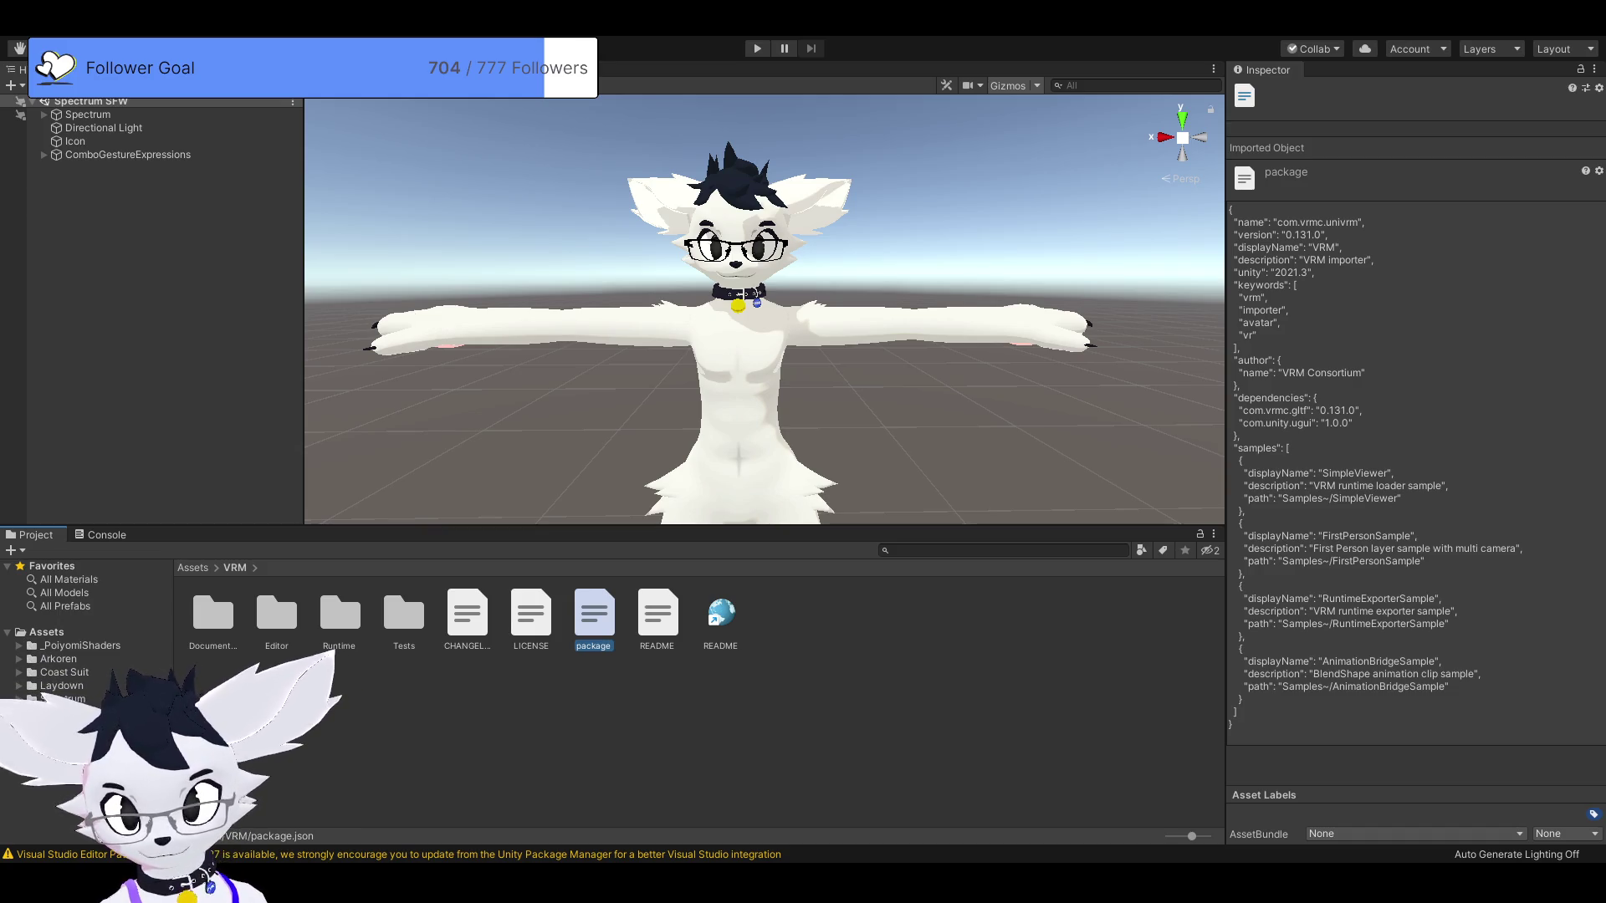
pyautogui.click(721, 615)
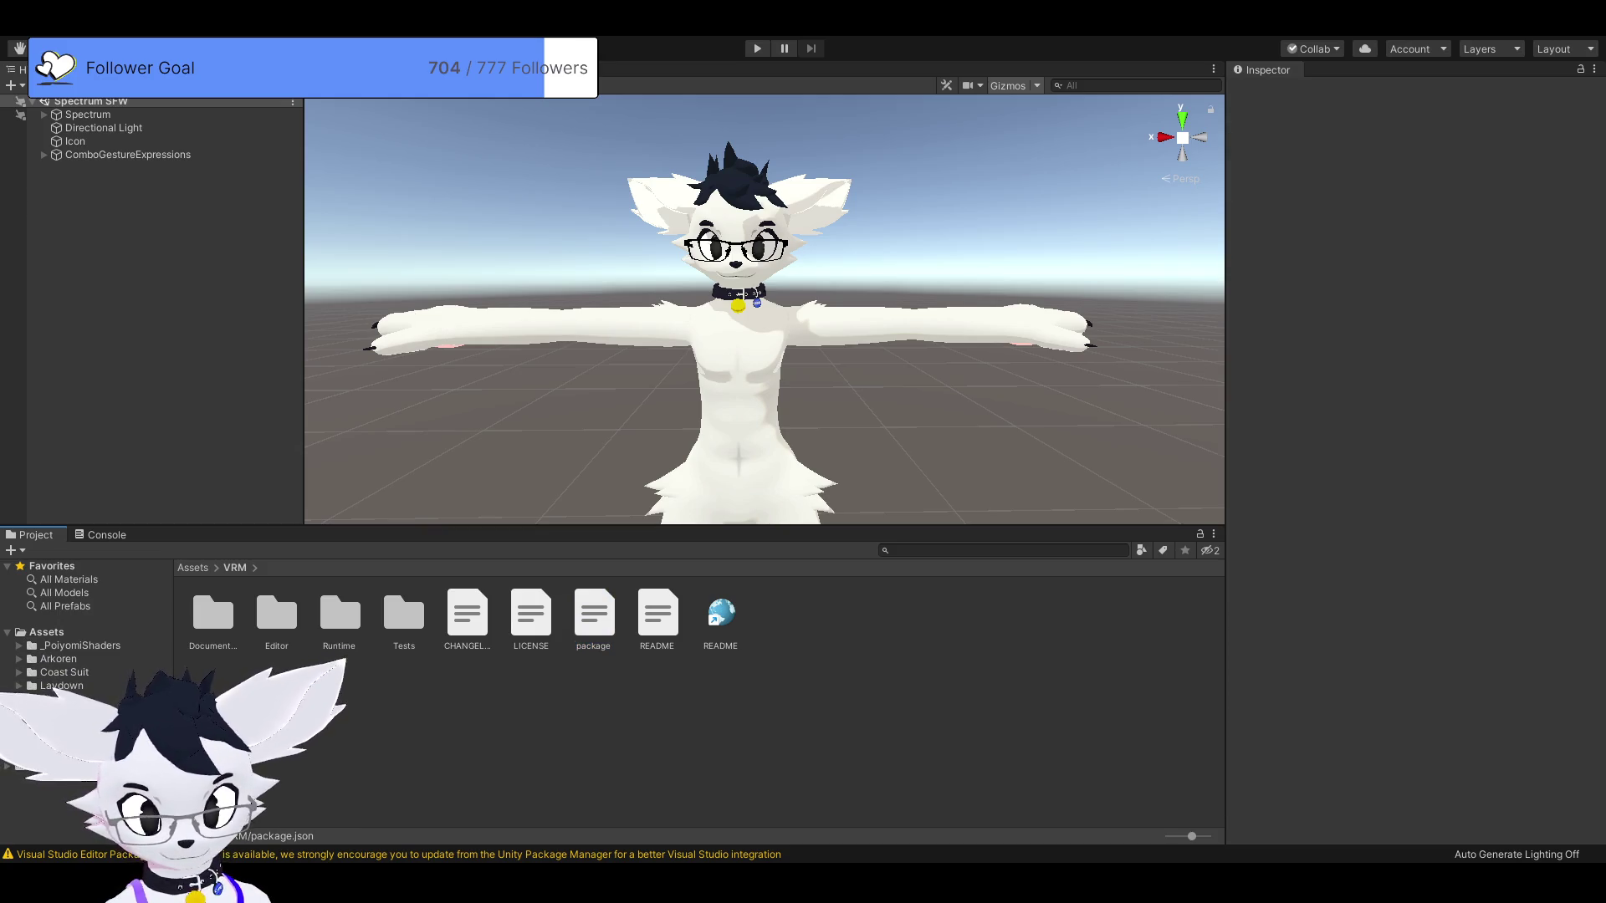
pyautogui.click(657, 614)
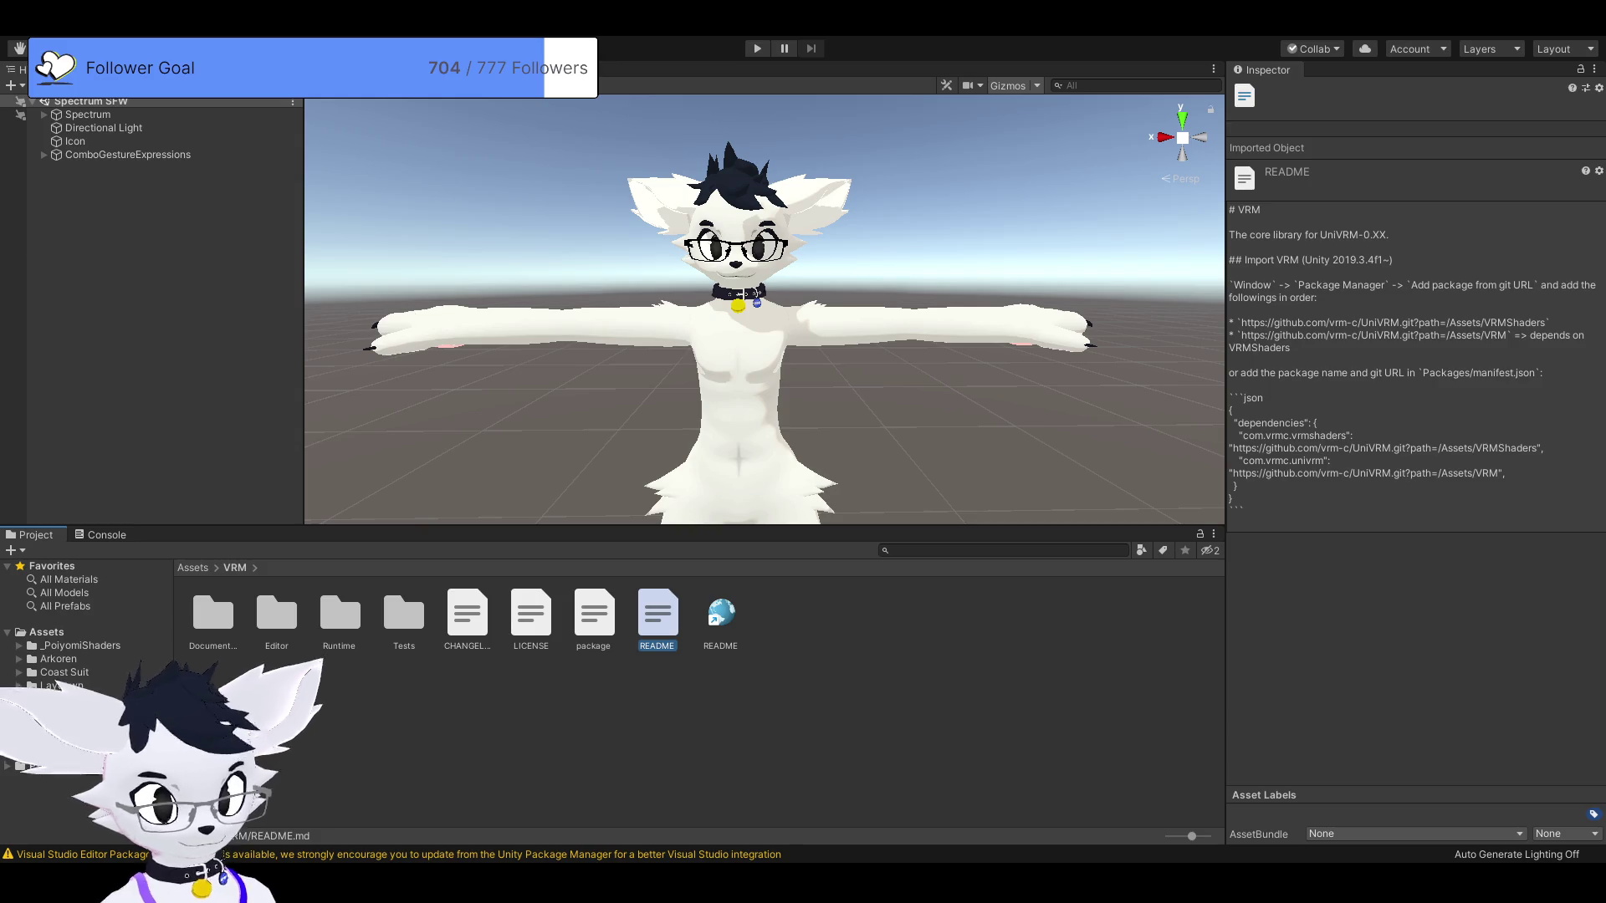
# Step back through the VRM files to the Editor folder and clear the selection.
pyautogui.press('Left')
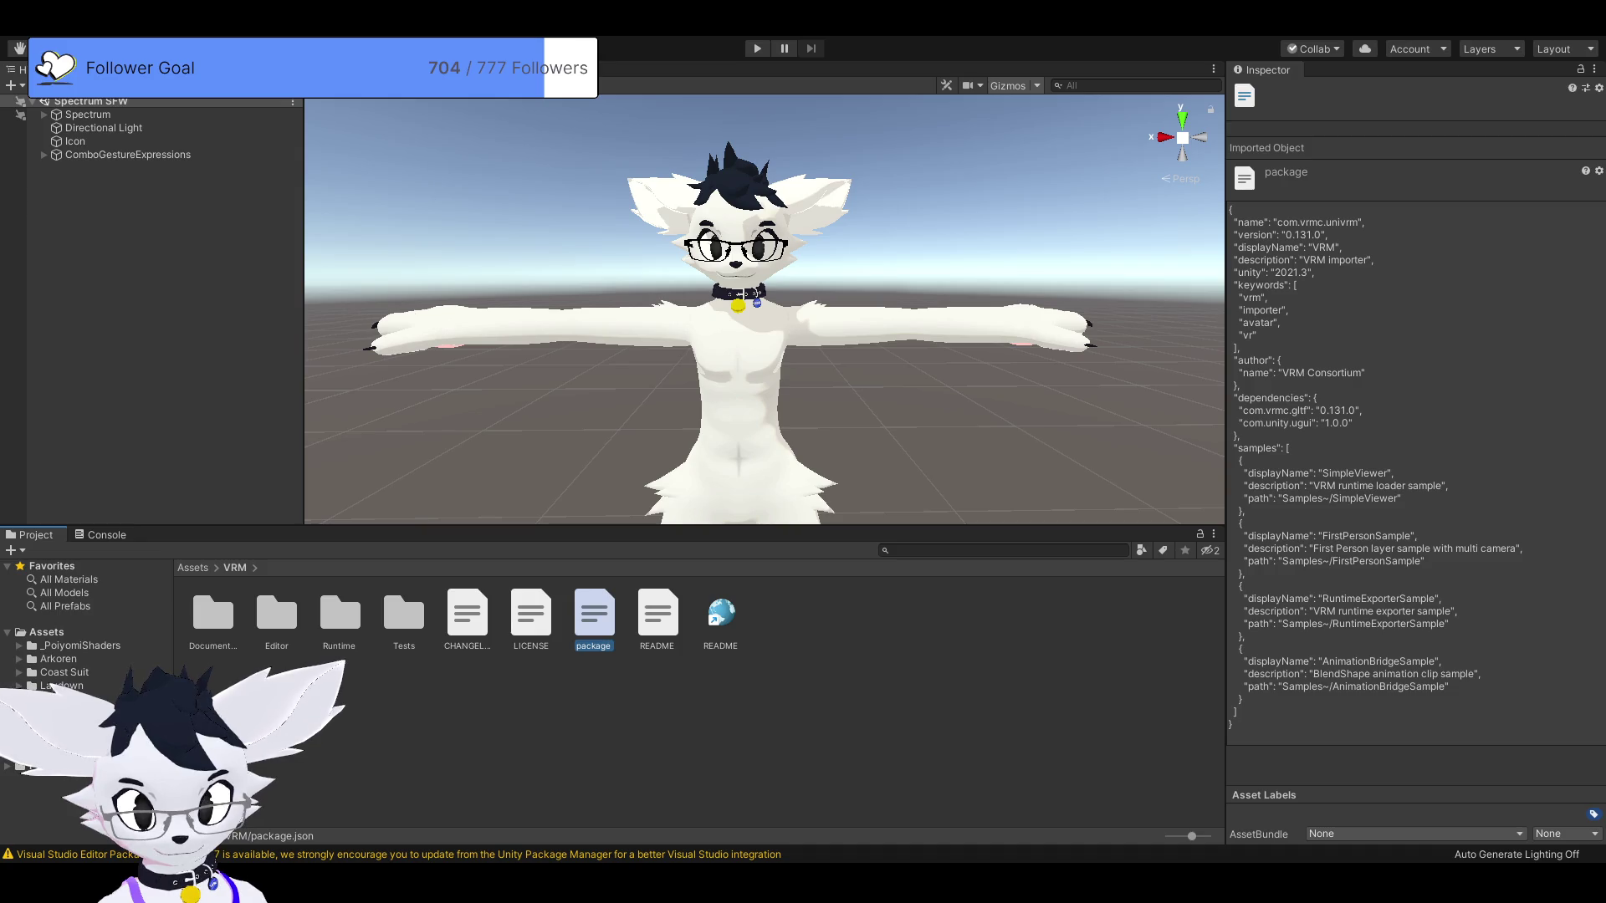
pyautogui.press('Left')
pyautogui.press('Left')
pyautogui.press('Left')
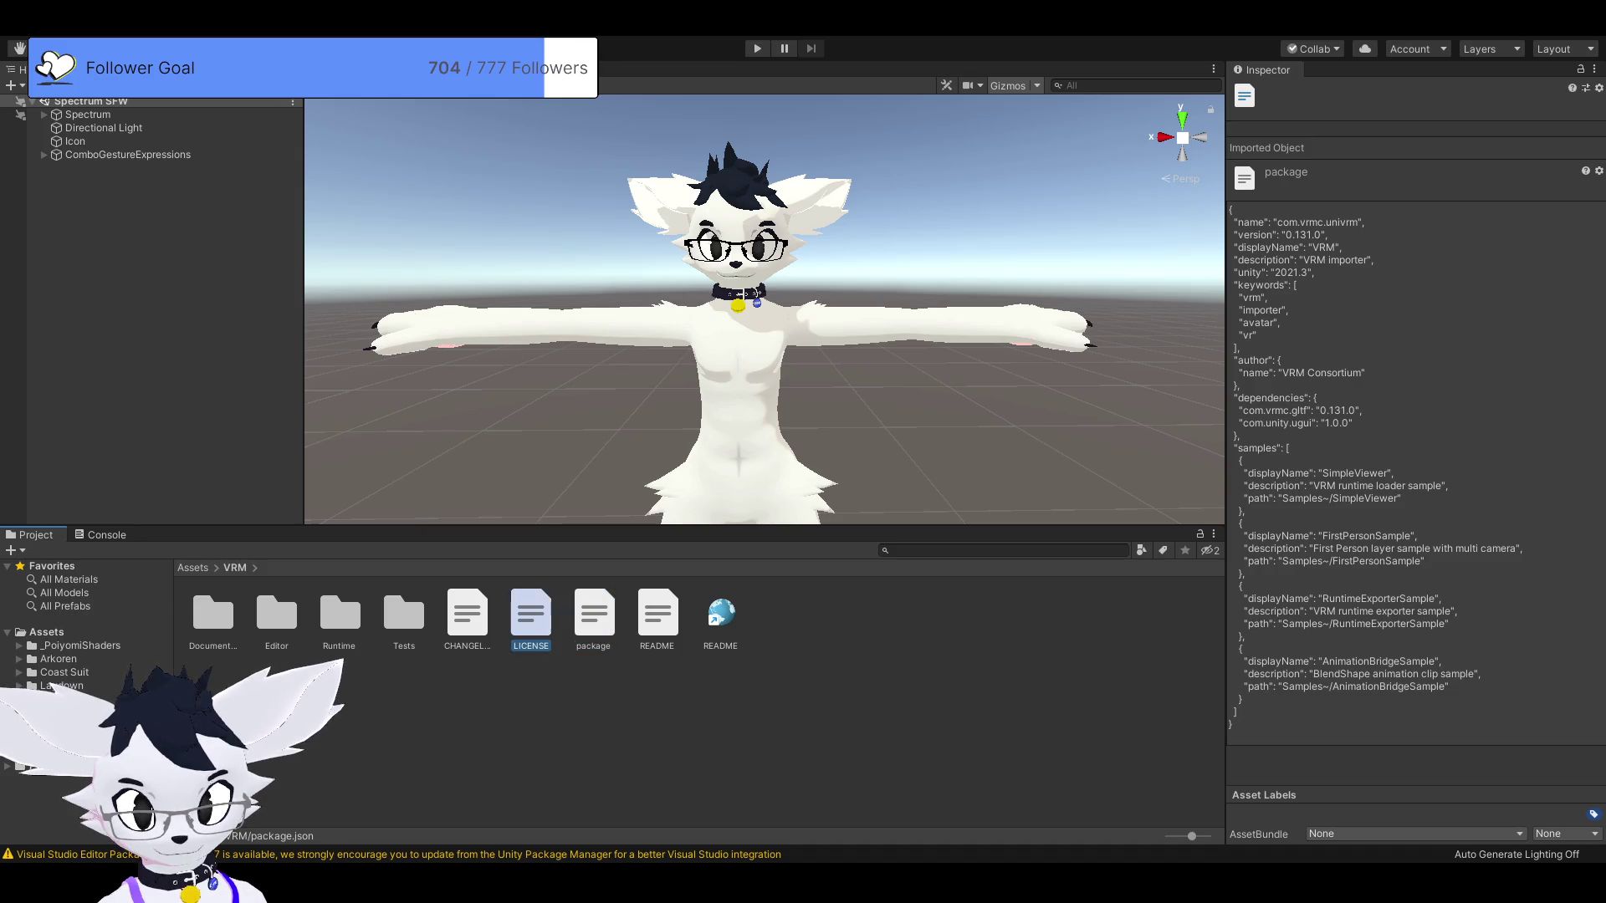
pyautogui.press('Left')
pyautogui.press('Left')
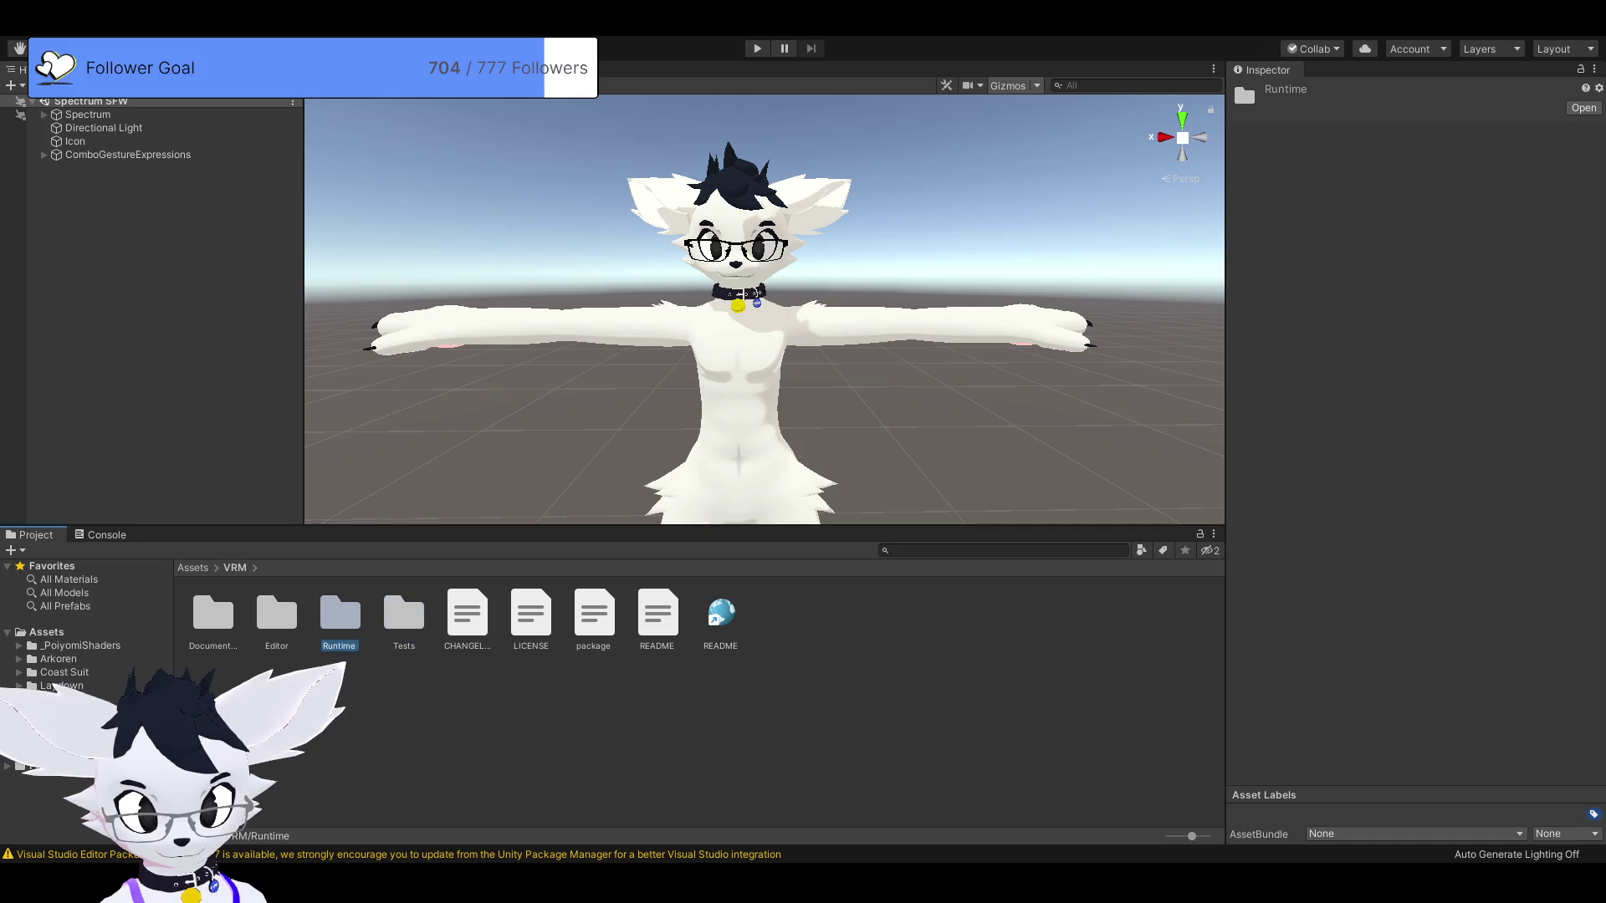
pyautogui.click(398, 575)
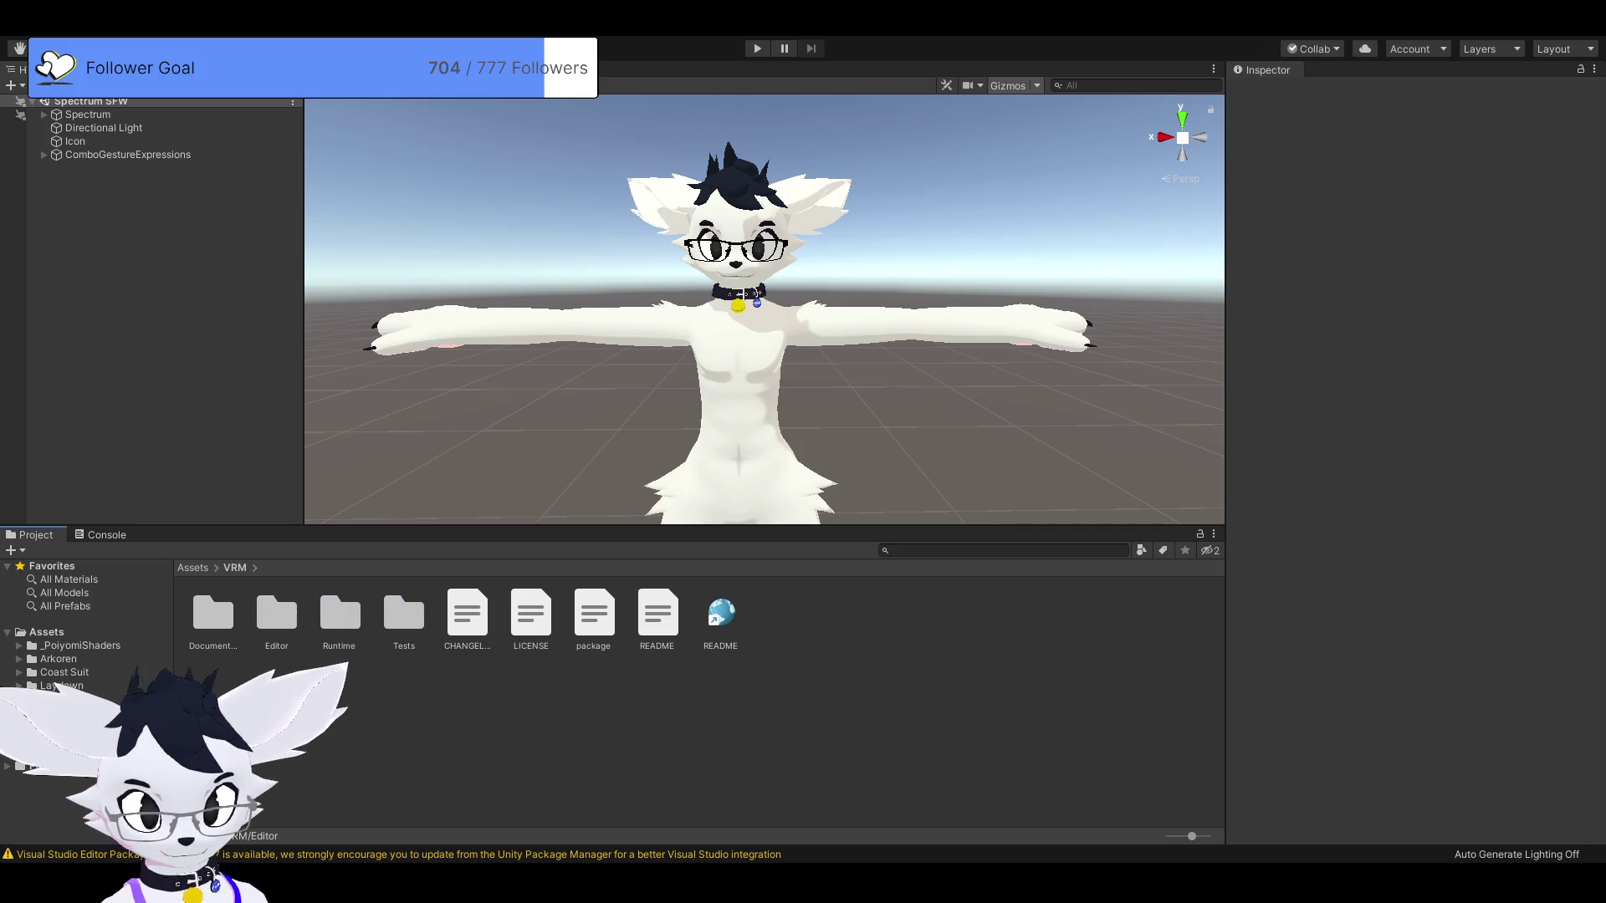
pyautogui.click(52, 752)
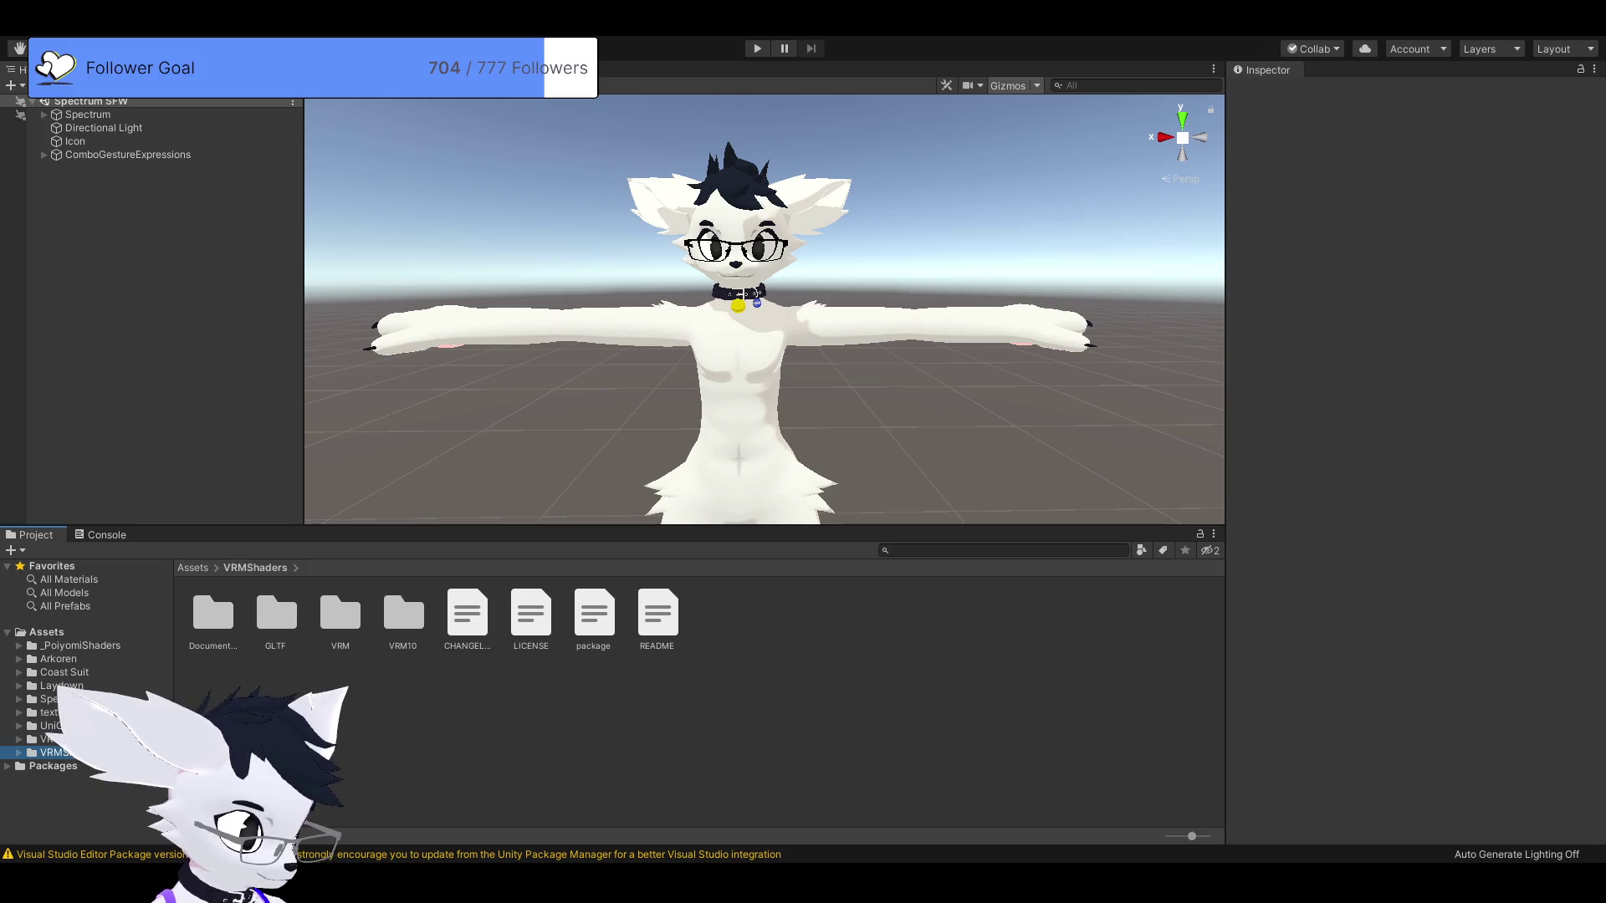